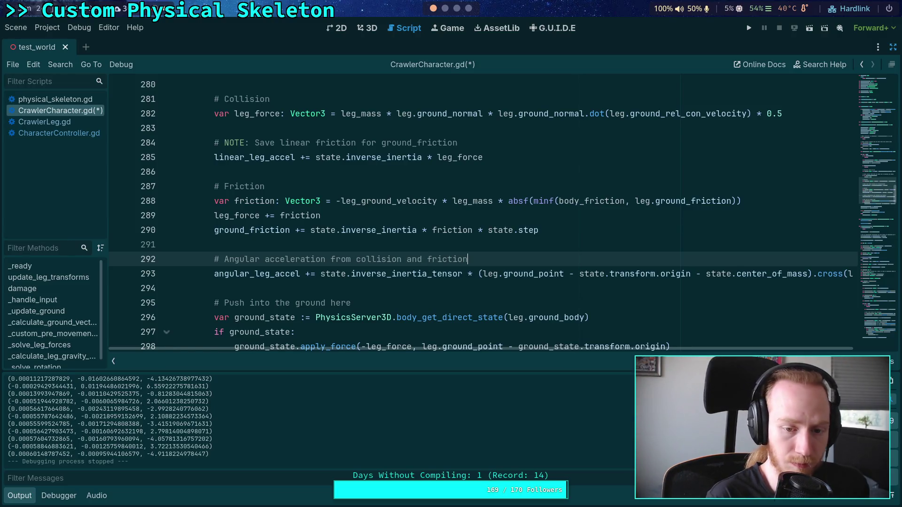
# Save the script and move the leg_force += friction line below the angular acceleration comment.
pyautogui.hotkey('ctrl', 's')
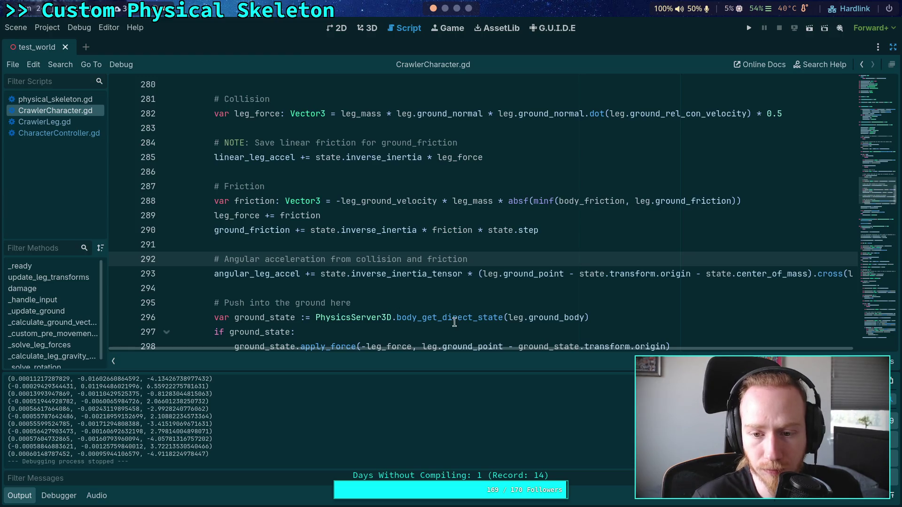
pyautogui.moveTo(539, 348); pyautogui.dragTo(550, 359)
pyautogui.scroll(8, 585, 288)
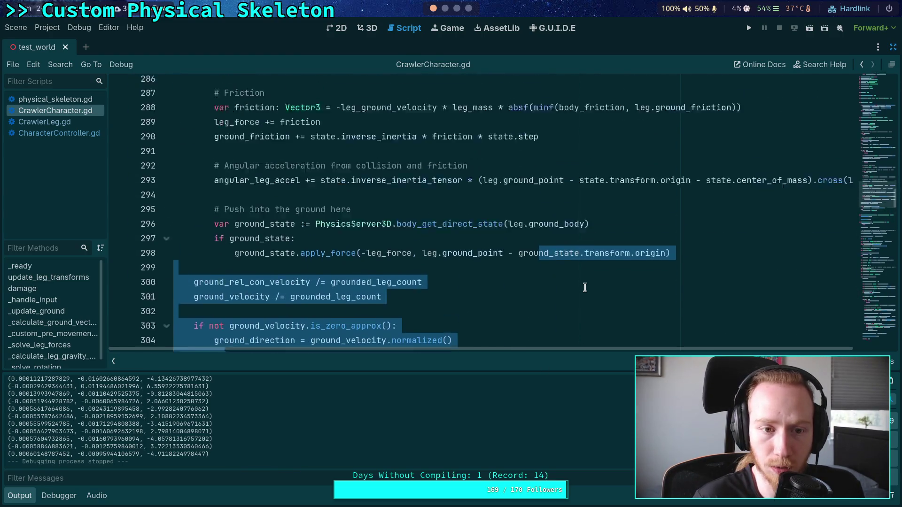
pyautogui.scroll(3, 585, 288)
pyautogui.click(470, 276)
pyautogui.doubleClick(226, 217)
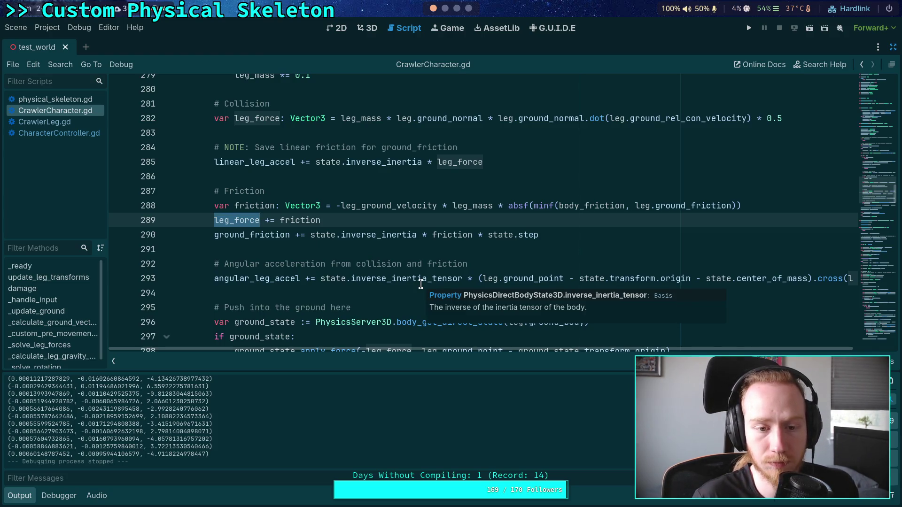
pyautogui.hotkey('alt', 'Down')
pyautogui.hotkey('alt', 'Down')
pyautogui.hotkey('alt', 'Down')
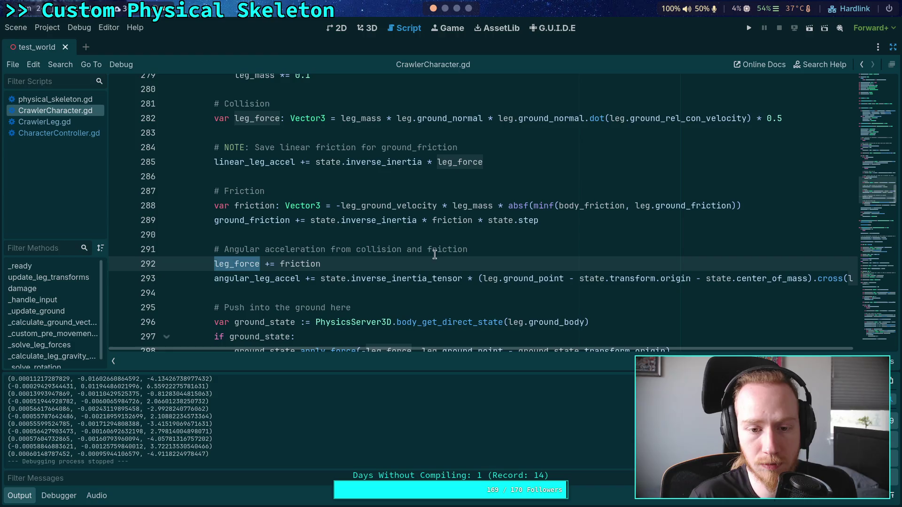
# Review the leg_force and ground_friction uses, then save and run the project.
pyautogui.click(457, 231)
pyautogui.doubleClick(238, 263)
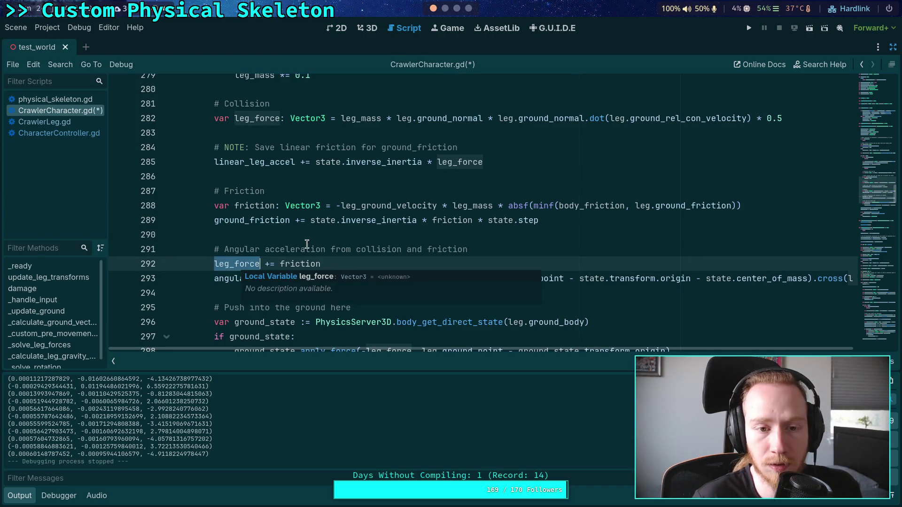
pyautogui.click(294, 233)
pyautogui.doubleClick(277, 220)
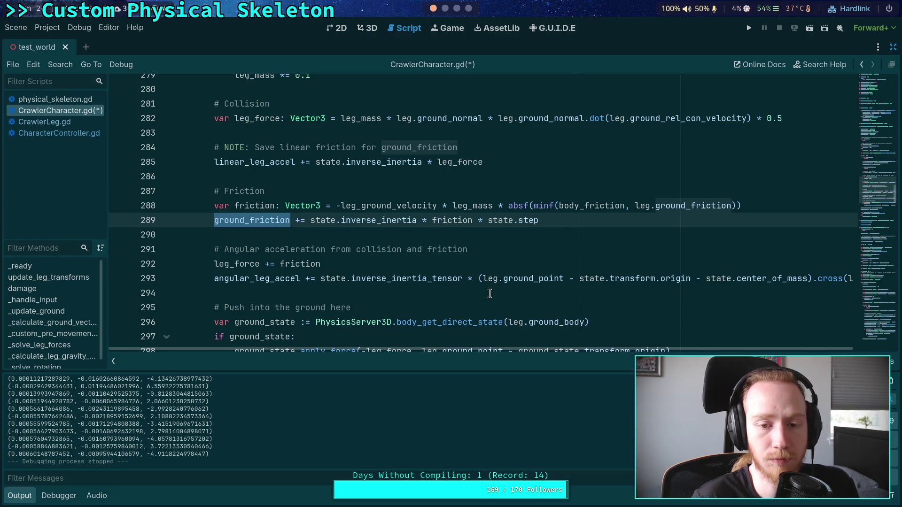
pyautogui.click(596, 228)
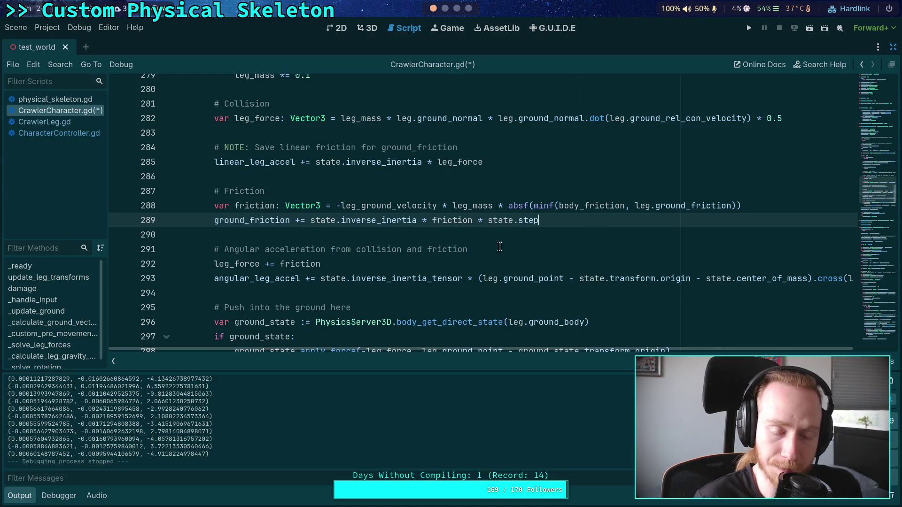
pyautogui.scroll(-2, 441, 249)
pyautogui.scroll(-1, 440, 249)
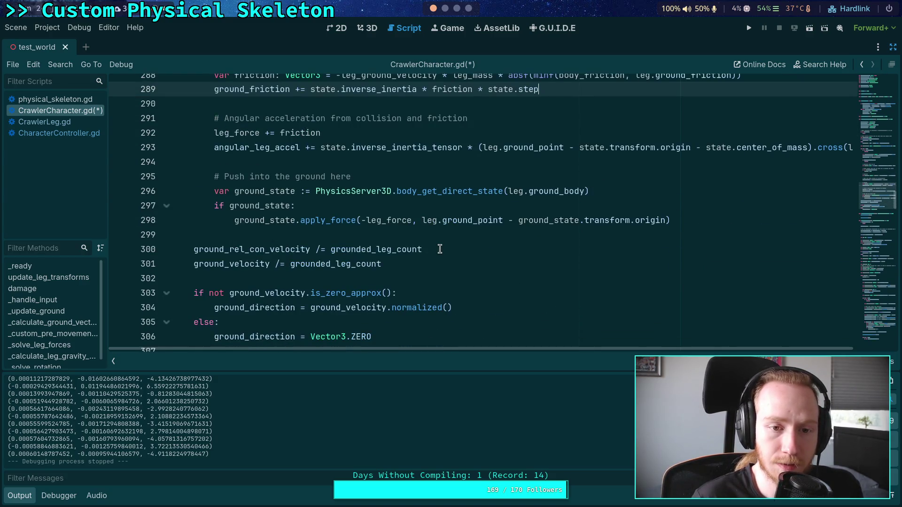
pyautogui.scroll(2, 440, 249)
pyautogui.click(754, 29)
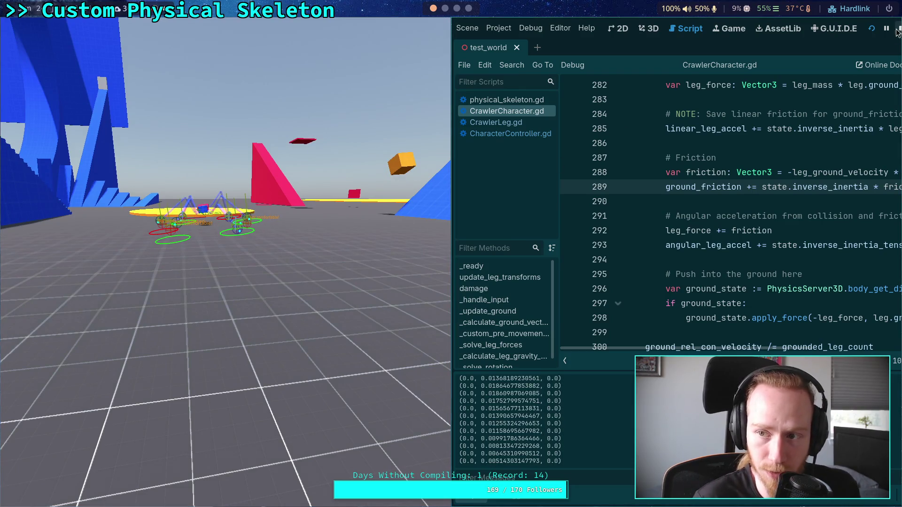
# Stop the game, highlight ground_friction, and scroll up to the start of _calculate_ground_vectors.
pyautogui.click(897, 30)
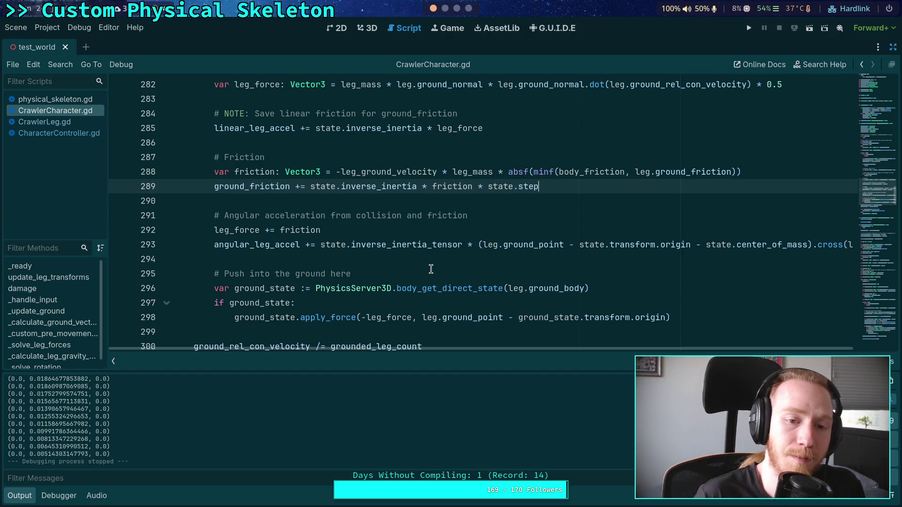
pyautogui.doubleClick(257, 186)
pyautogui.scroll(10, 238, 254)
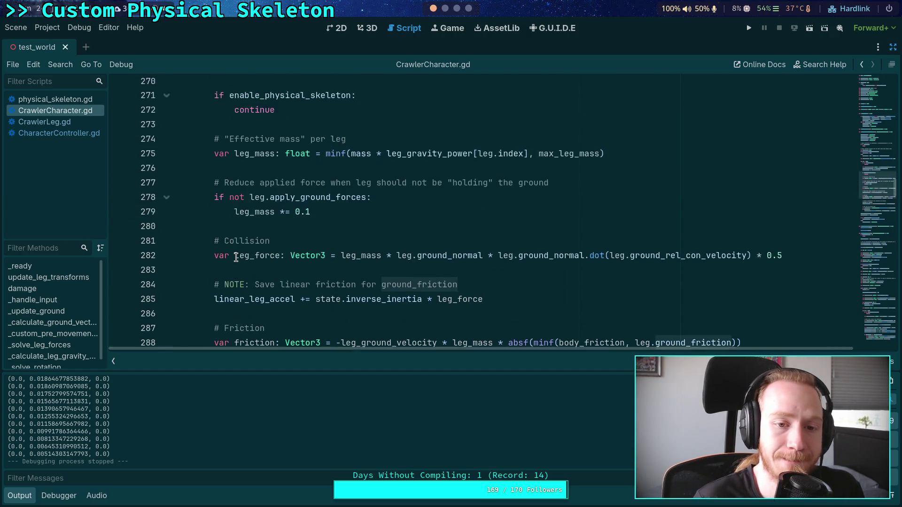
pyautogui.scroll(5, 238, 256)
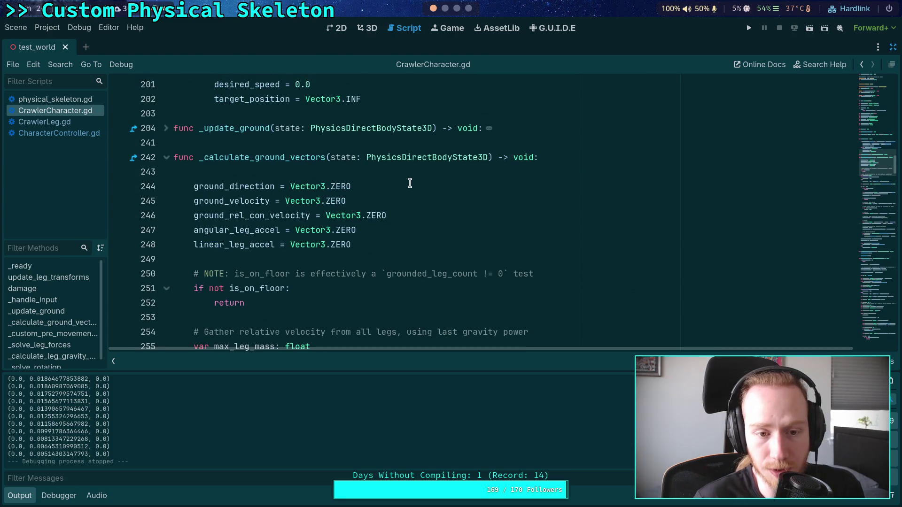
# Add ground_friction = Vector3.ZERO below line 246, save, and run the project.
pyautogui.click(432, 210)
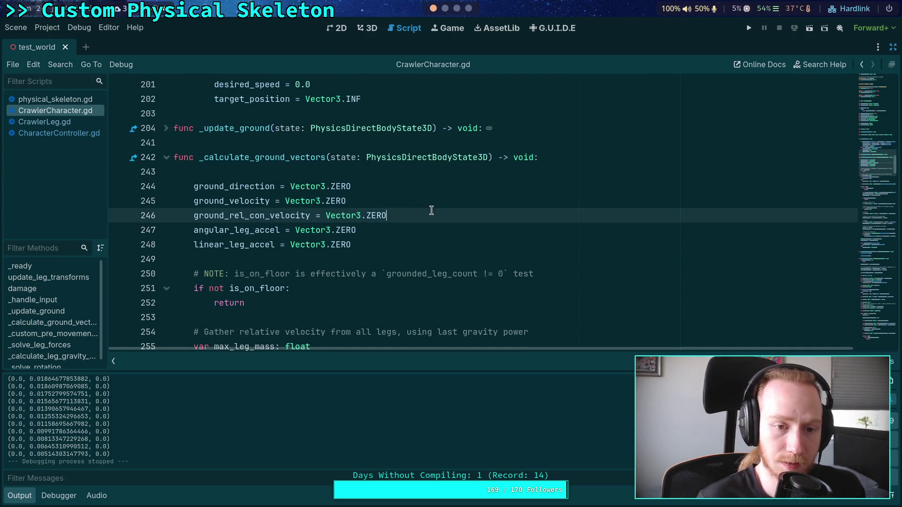
pyautogui.press('Up')
pyautogui.press('Up')
pyautogui.press('Up')
pyautogui.press('Down')
pyautogui.press('Down')
pyautogui.press('Down')
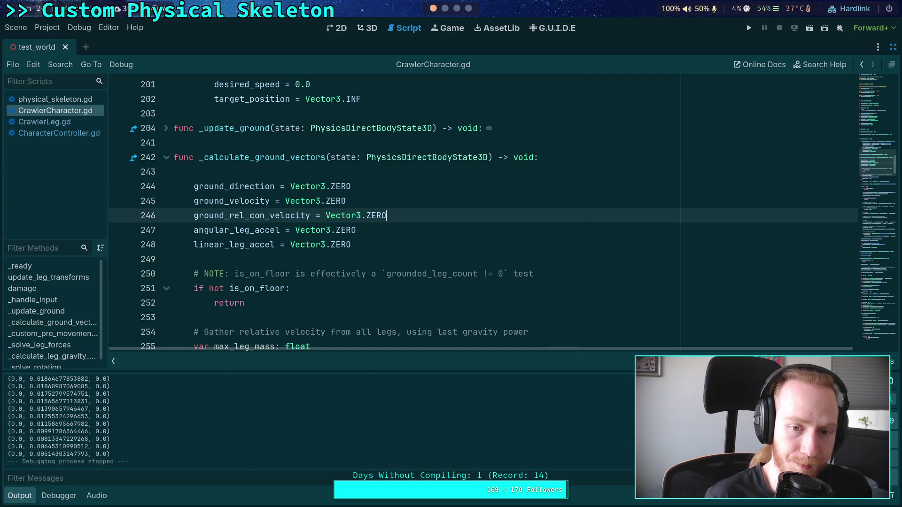
pyautogui.press('Return')
pyautogui.write('ground_friction =')
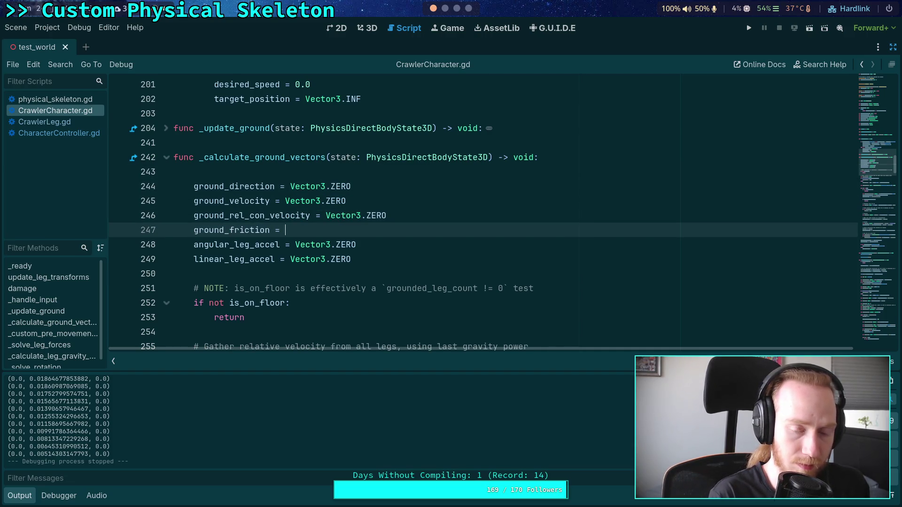
pyautogui.write('Vec')
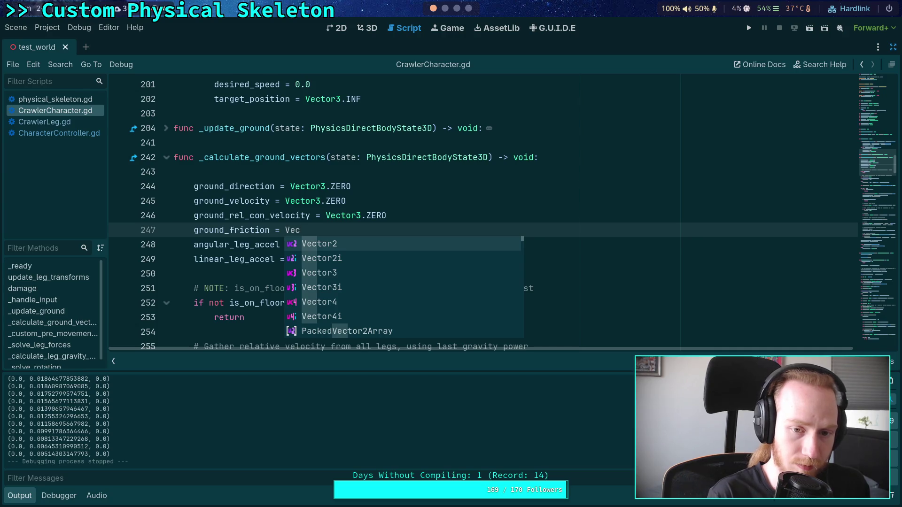
pyautogui.press('Down')
pyautogui.press('Down')
pyautogui.press('Return')
pyautogui.write('.ZERO')
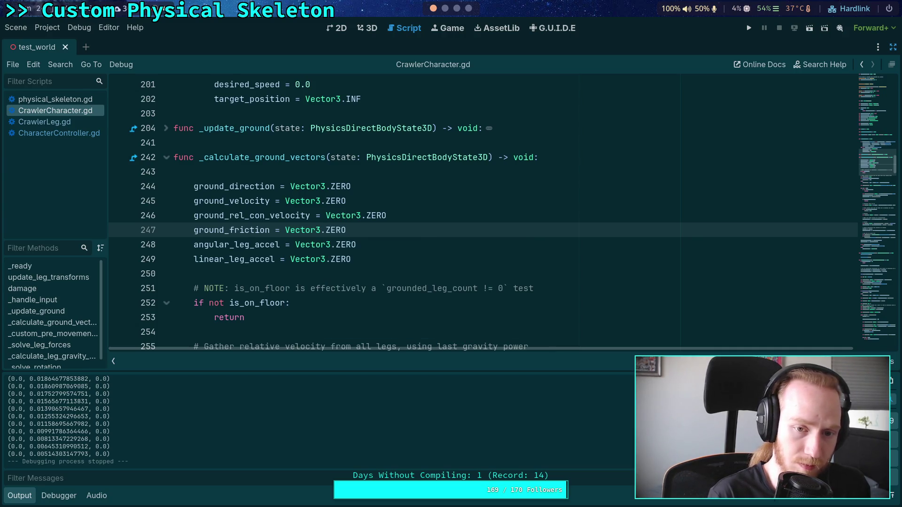
pyautogui.hotkey('ctrl', 's')
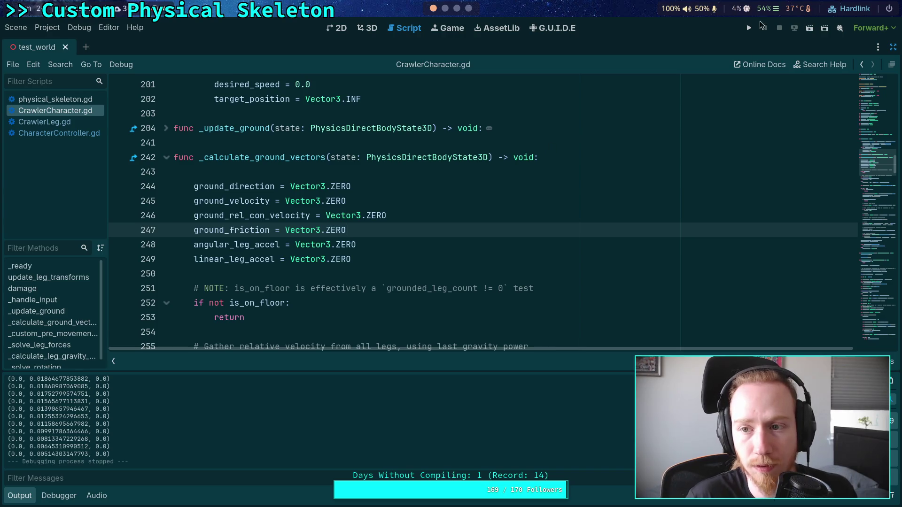
pyautogui.click(749, 28)
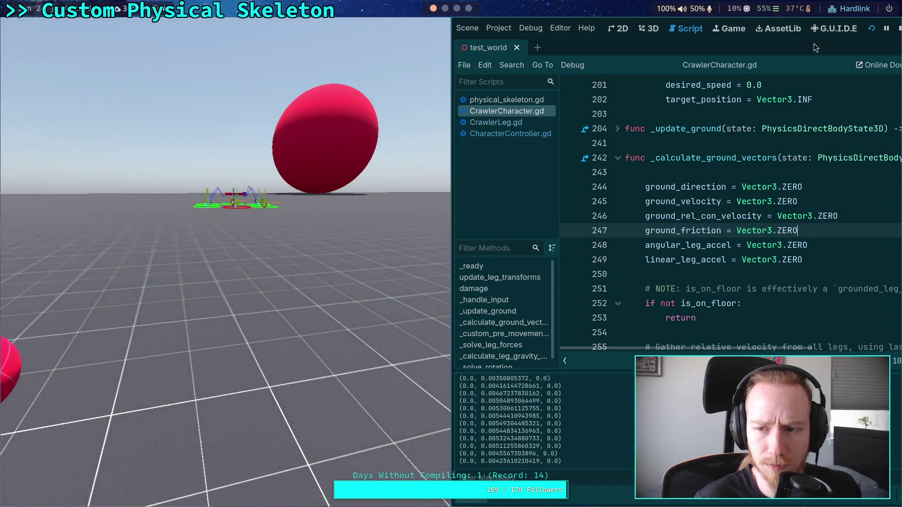
# Stop the game and check how CharacterController.gd uses ground_friction.
pyautogui.click(897, 31)
pyautogui.scroll(-20, 420, 237)
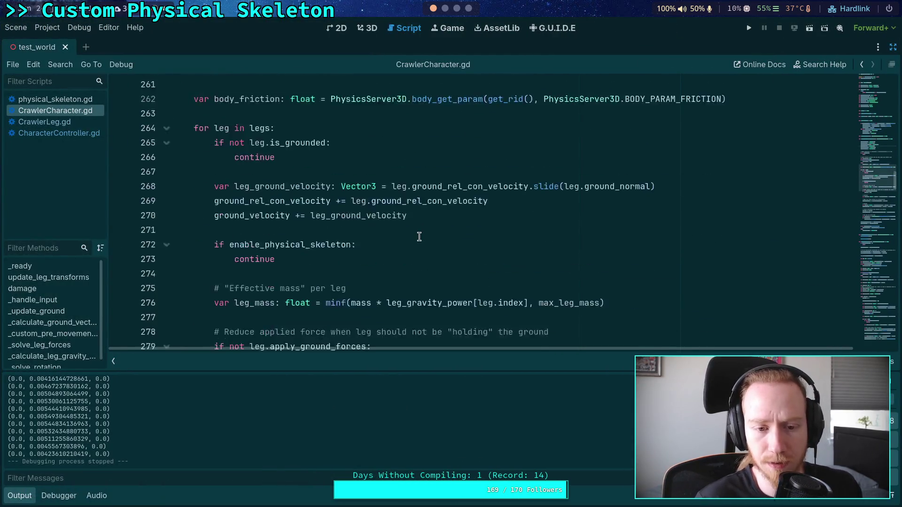
pyautogui.scroll(-2, 420, 237)
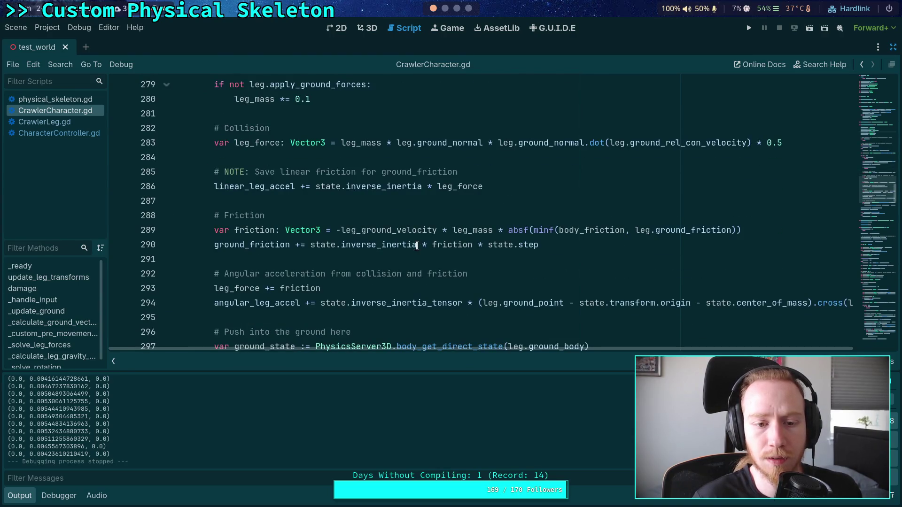
pyautogui.click(52, 135)
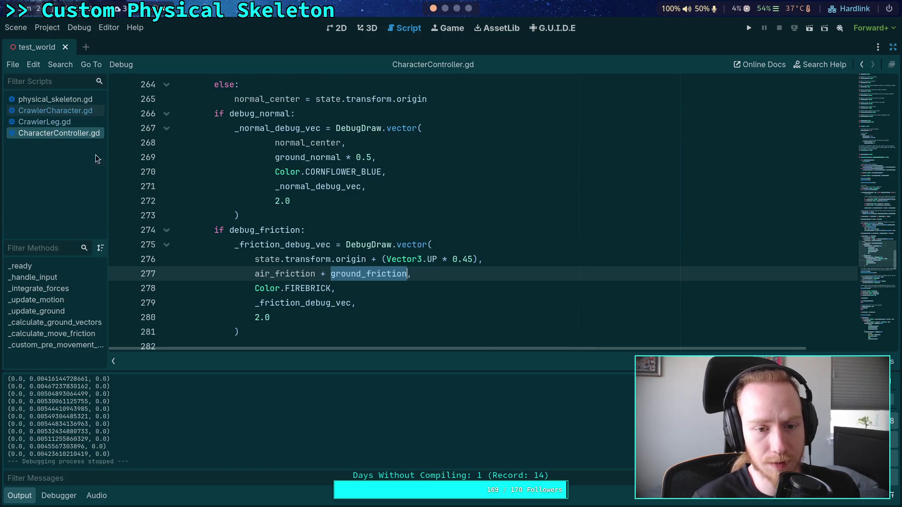
pyautogui.scroll(-6, 328, 231)
pyautogui.scroll(-3, 327, 231)
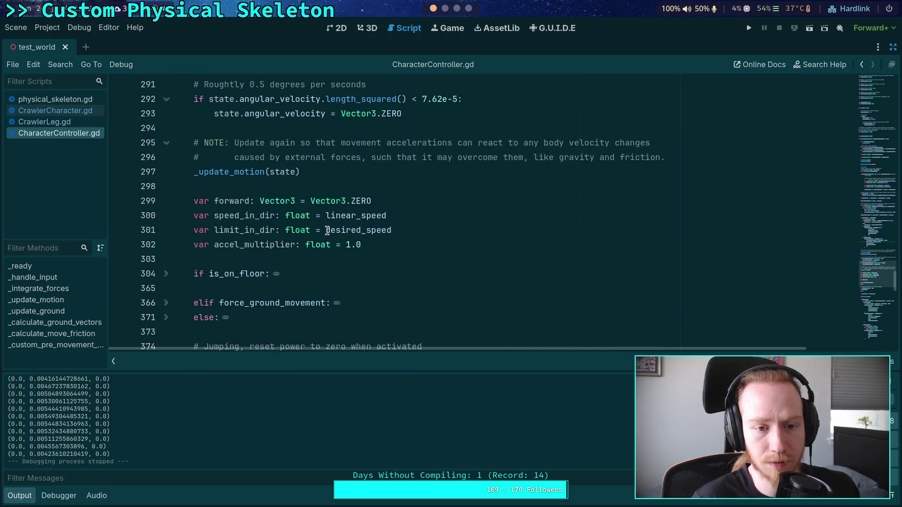
pyautogui.scroll(15, 327, 230)
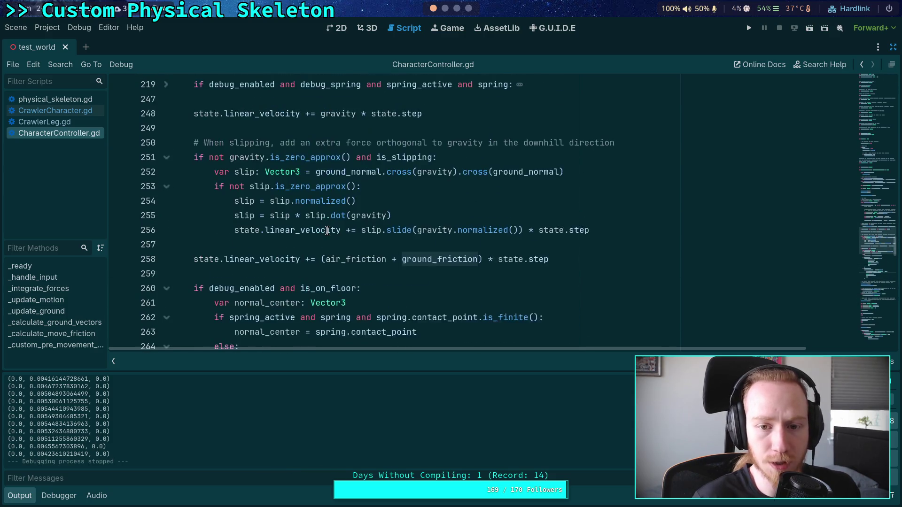
# In CrawlerCharacter.gd, delete ' * state.step' from the ground_friction line 290 and save.
pyautogui.click(62, 112)
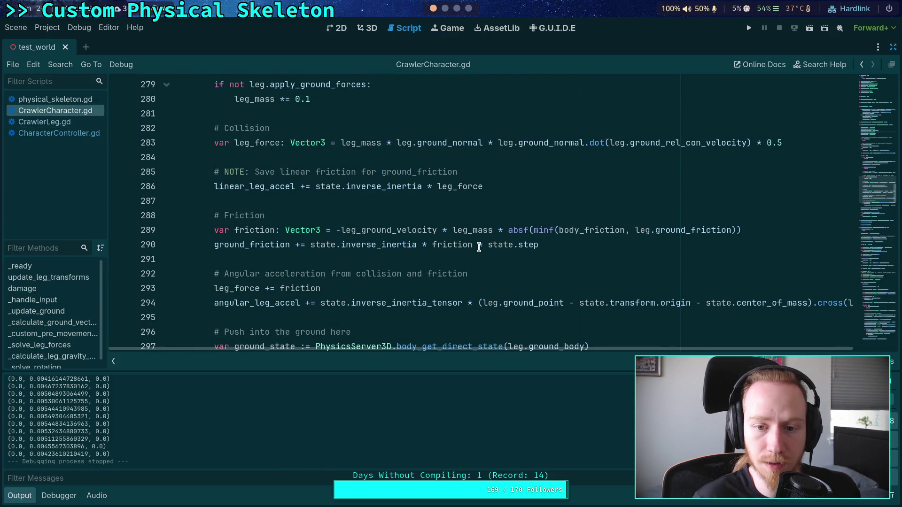
pyautogui.moveTo(475, 247); pyautogui.dragTo(566, 248)
pyautogui.press('BackSpace')
pyautogui.hotkey('ctrl', 's')
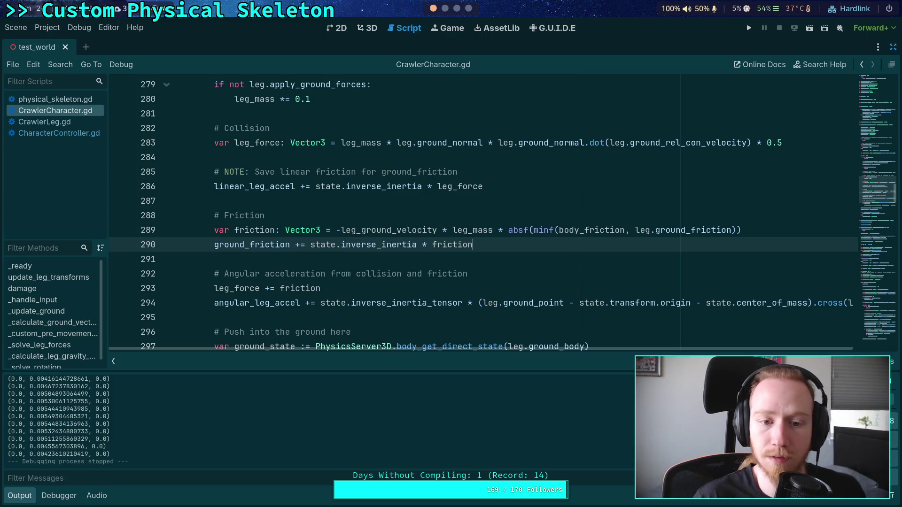
# Run the project with F5, stop it, and relaunch it to watch the crawler.
pyautogui.press('F5')
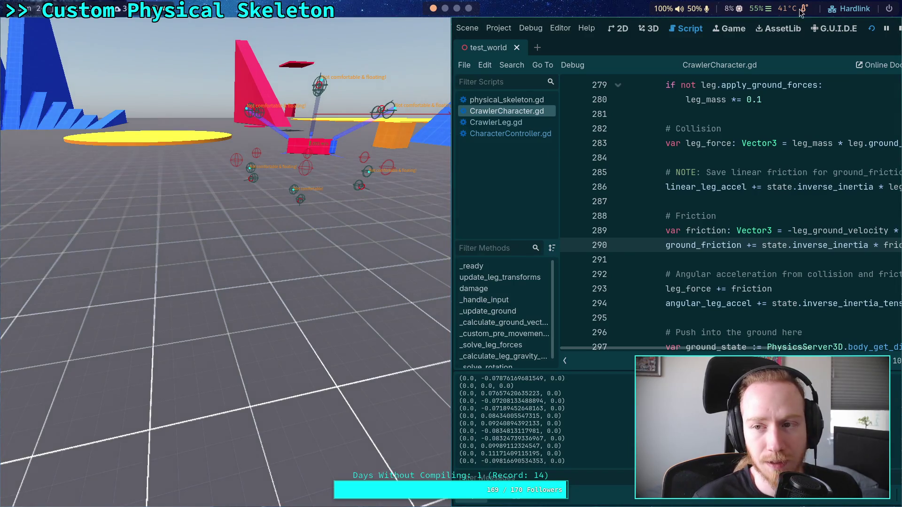
pyautogui.click(897, 31)
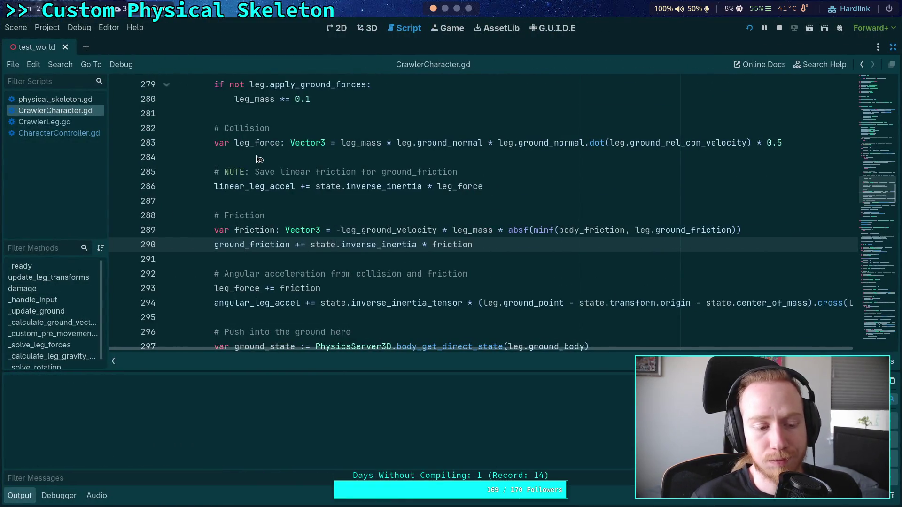
pyautogui.press('F5')
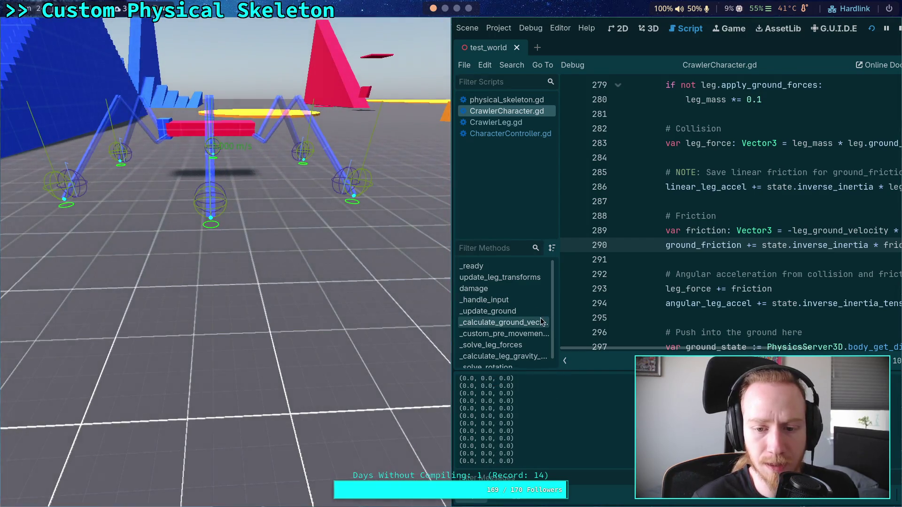
# Stop the game, comment out the velocity print on line 325, and rerun with F5.
pyautogui.click(898, 30)
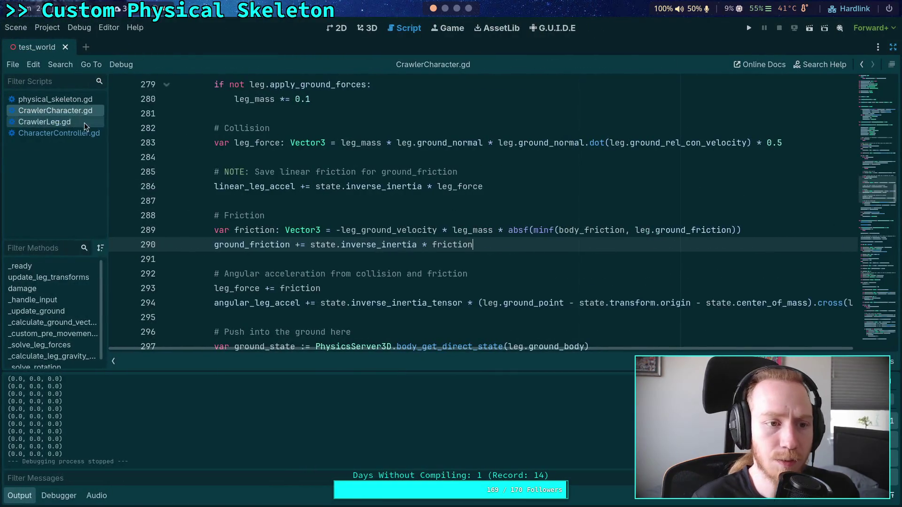
pyautogui.scroll(-5, 267, 180)
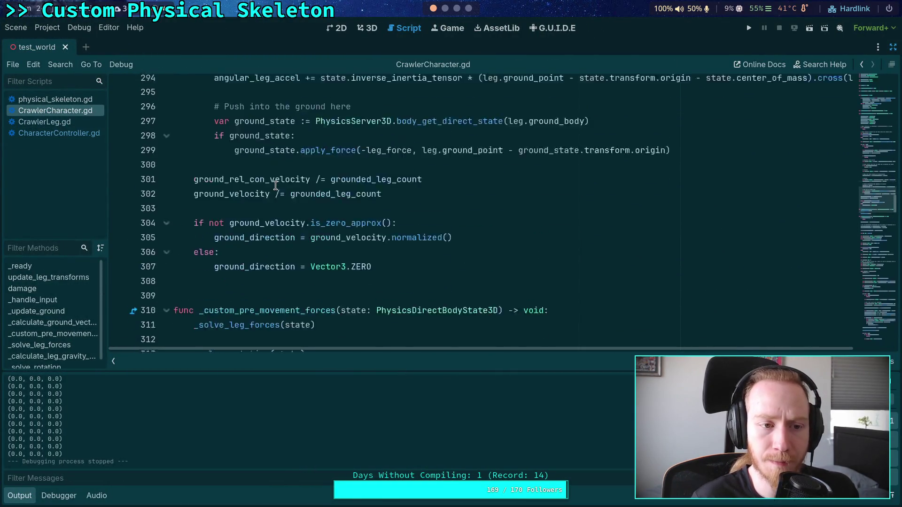
pyautogui.scroll(11, 273, 183)
pyautogui.scroll(10, 276, 185)
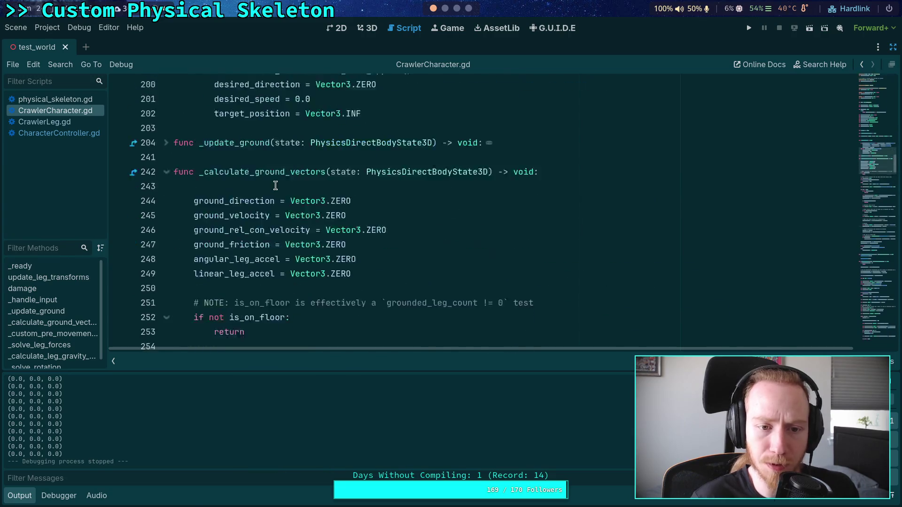
pyautogui.scroll(-13, 275, 185)
pyautogui.scroll(-18, 276, 185)
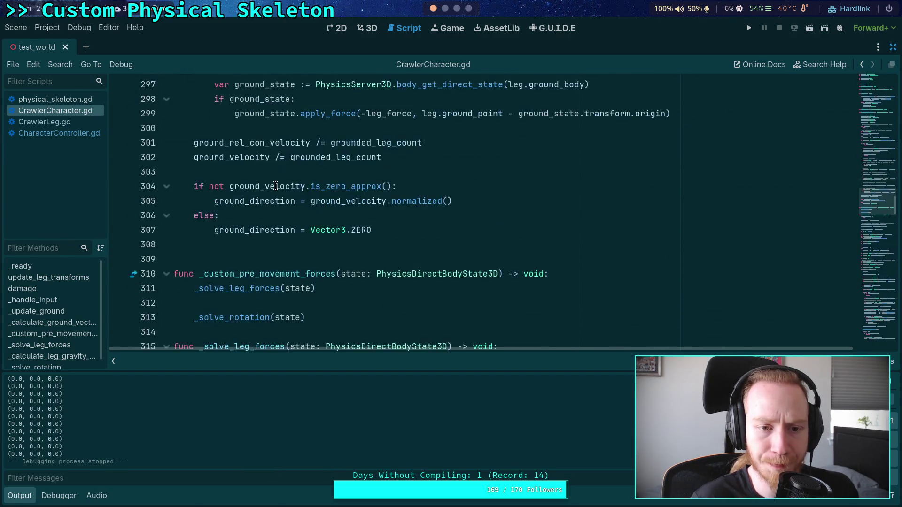
pyautogui.scroll(-1, 275, 185)
pyautogui.scroll(2, 235, 184)
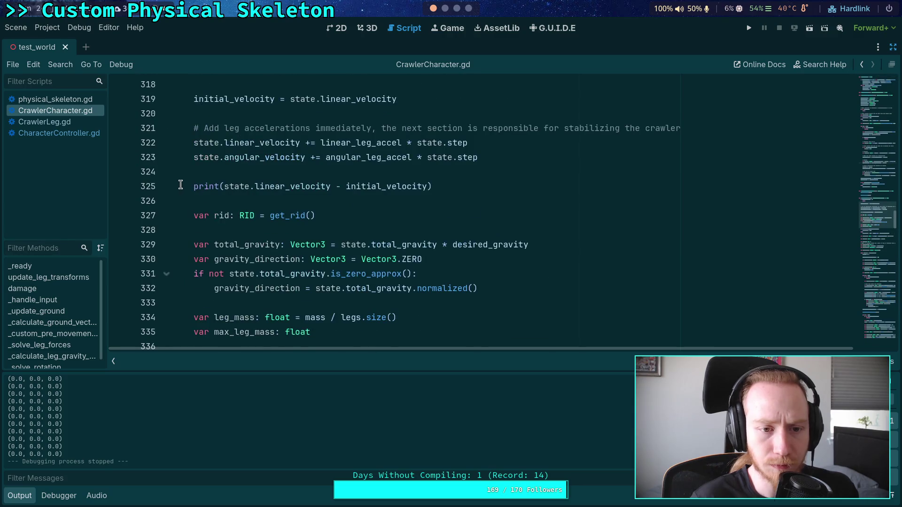
pyautogui.click(192, 186)
pyautogui.write('#')
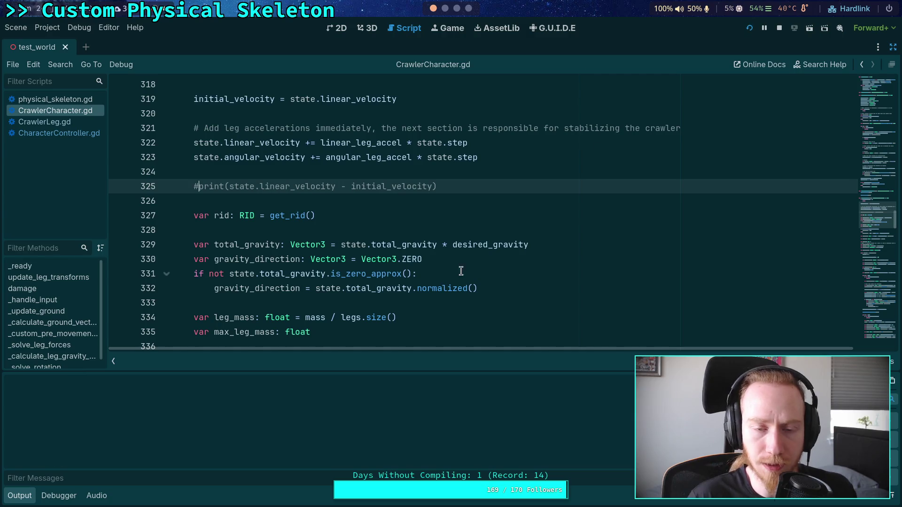
pyautogui.press('F5')
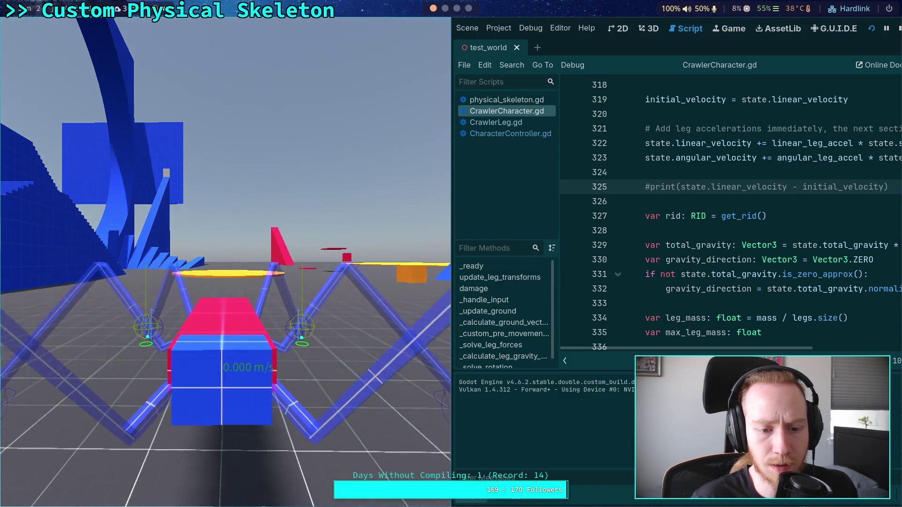
# Stop the game and highlight the linear_leg_accel and friction uses around lines 282–300.
pyautogui.click(900, 29)
pyautogui.scroll(2, 395, 249)
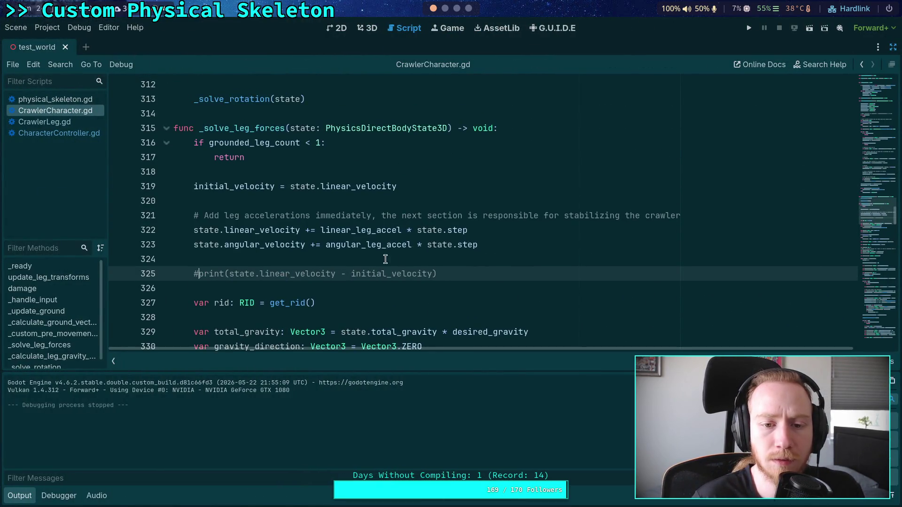
pyautogui.doubleClick(356, 230)
pyautogui.scroll(9, 371, 254)
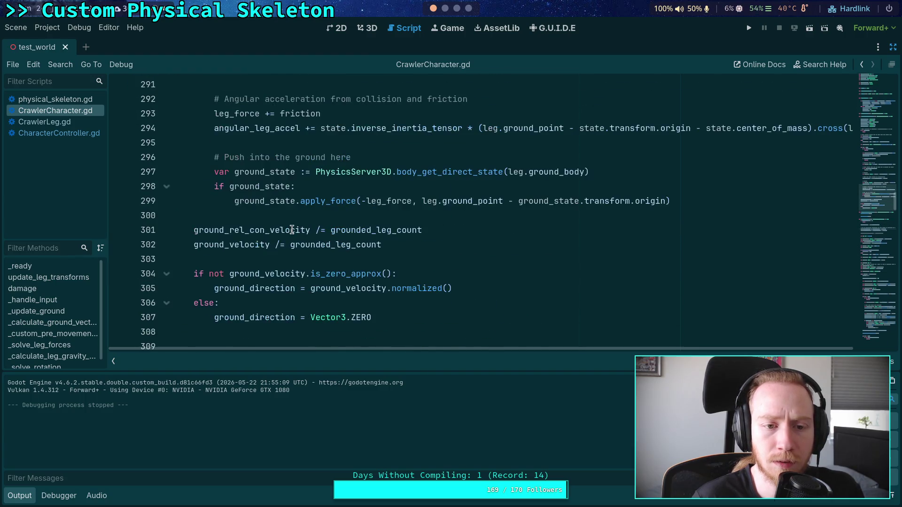
pyautogui.scroll(1, 303, 232)
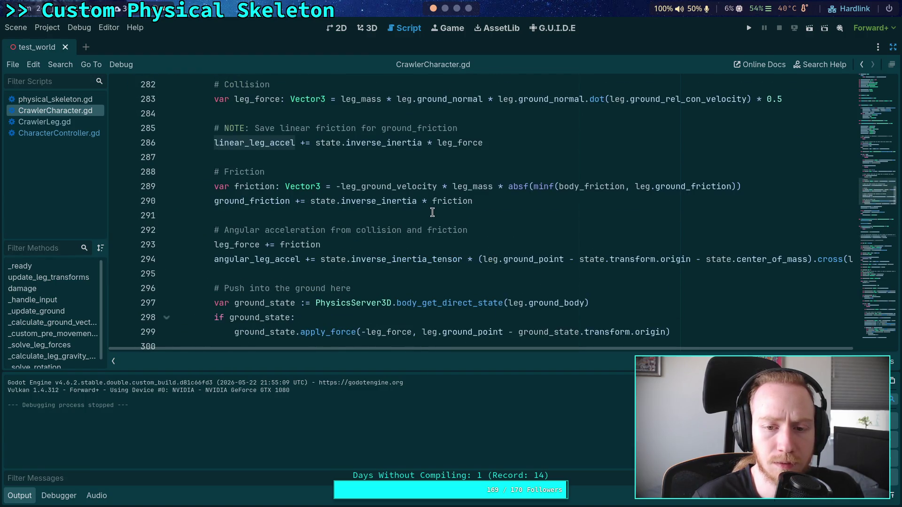
pyautogui.doubleClick(460, 203)
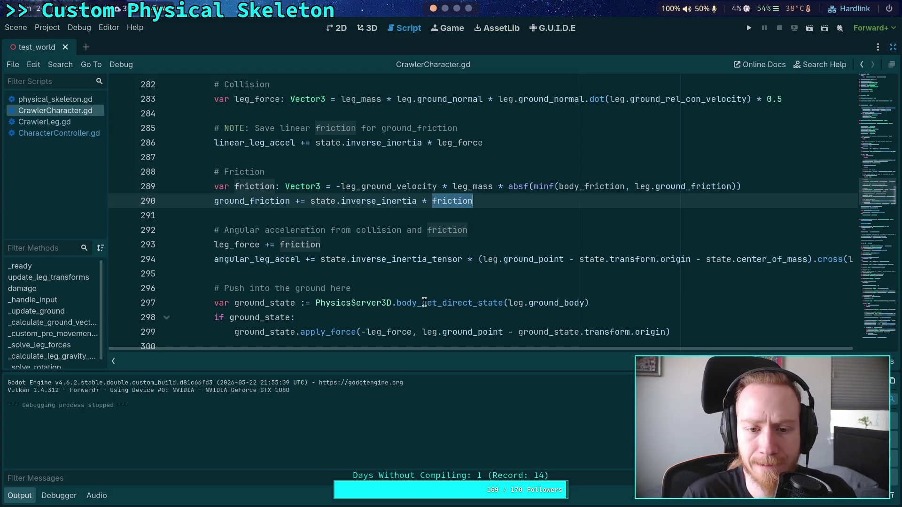
pyautogui.click(407, 275)
pyautogui.moveTo(432, 348)
pyautogui.mouseDown()
pyautogui.moveTo(532, 351)
pyautogui.moveTo(396, 349)
pyautogui.mouseUp()
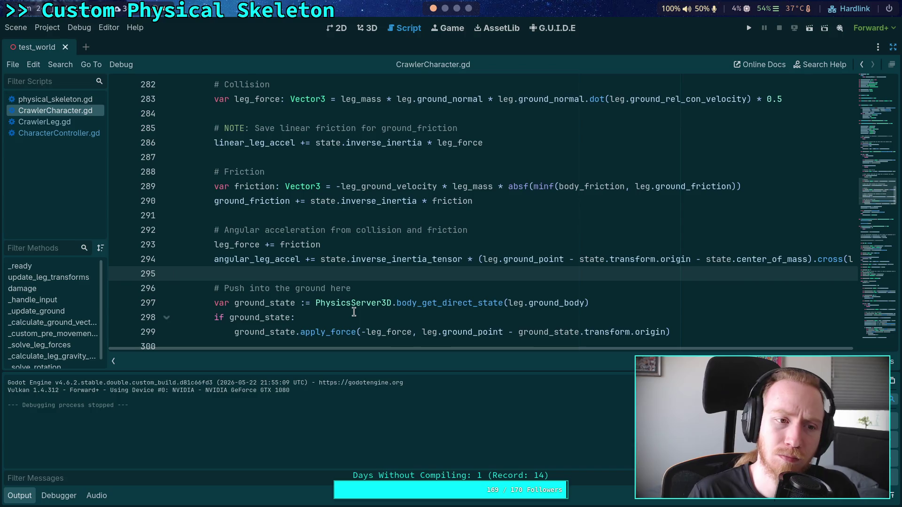
pyautogui.press('super+1')
# Rerun git diff and scroll down to the CrawlerCharacter.gd hunks.
pyautogui.press('q')
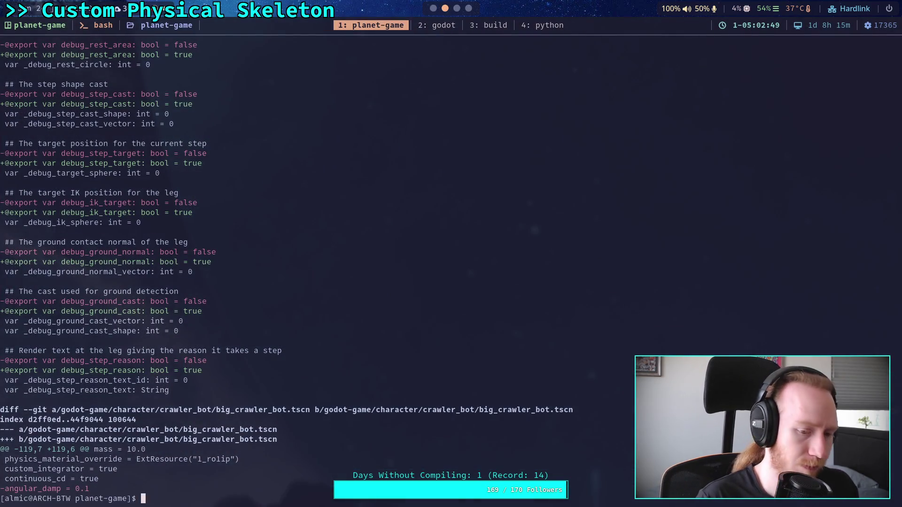
pyautogui.press('Up')
pyautogui.press('Return')
pyautogui.press('d')
pyautogui.scroll(-7, 412, 267)
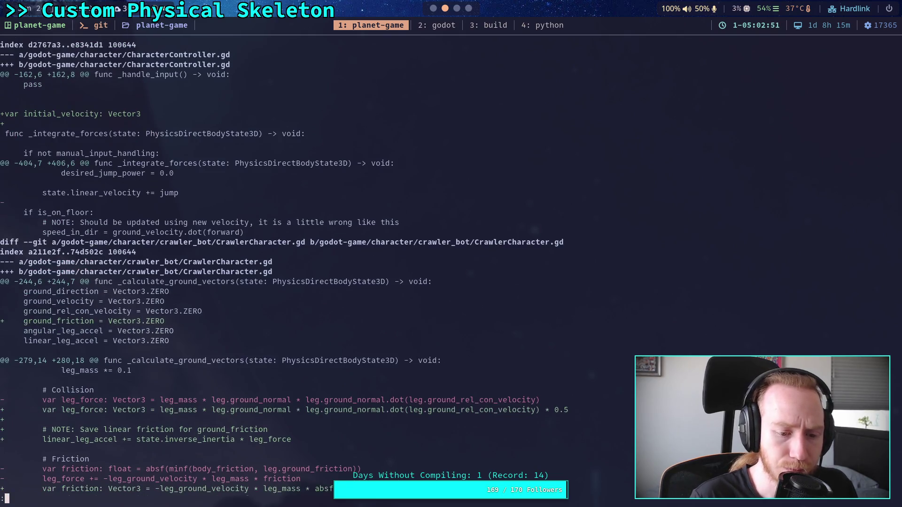
pyautogui.scroll(-1, 412, 267)
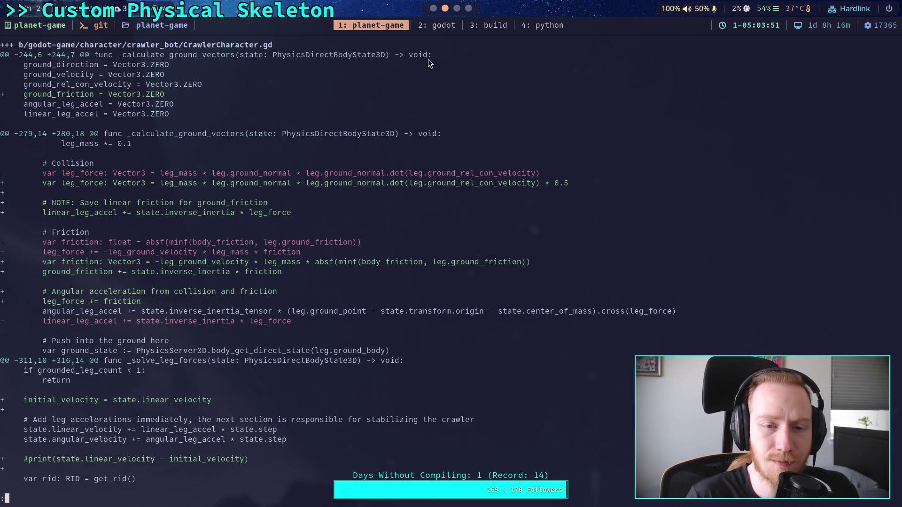
# Back in Godot, comment out the angular_leg_accel line 294 and run the project.
pyautogui.click(434, 8)
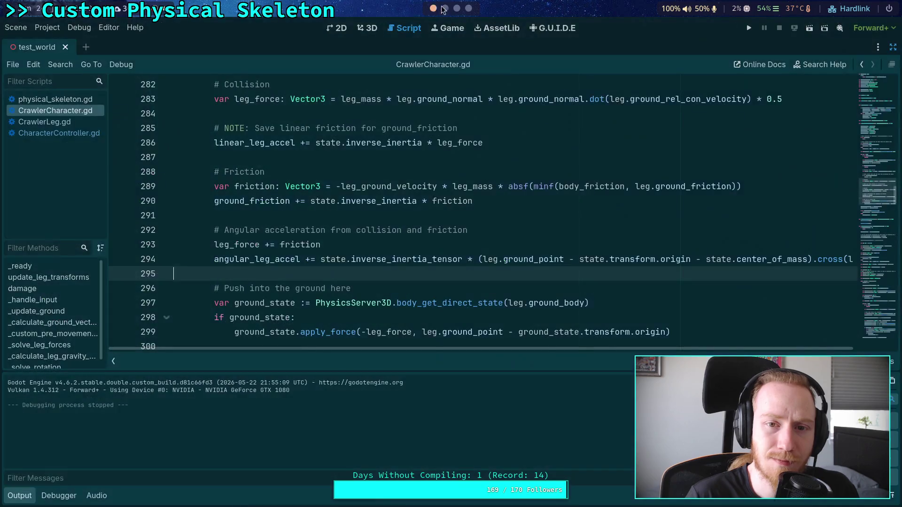
pyautogui.click(223, 258)
pyautogui.write('#')
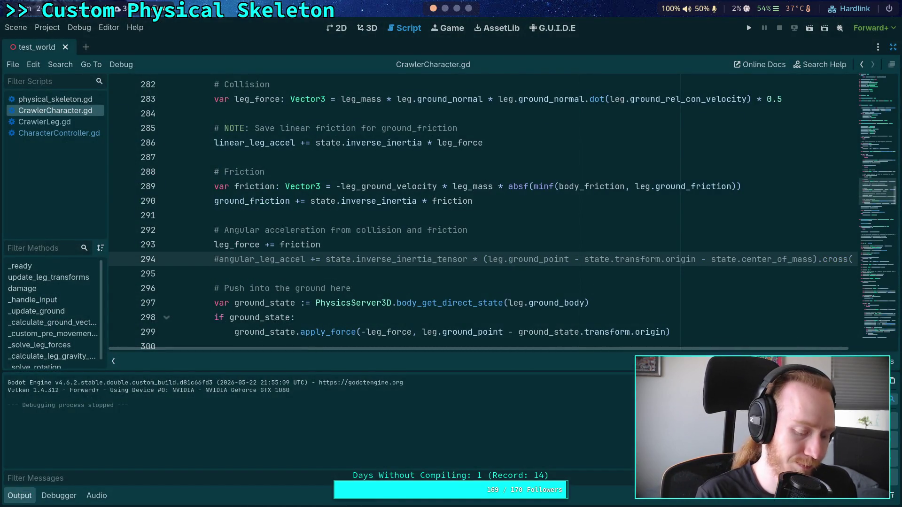
pyautogui.click(748, 28)
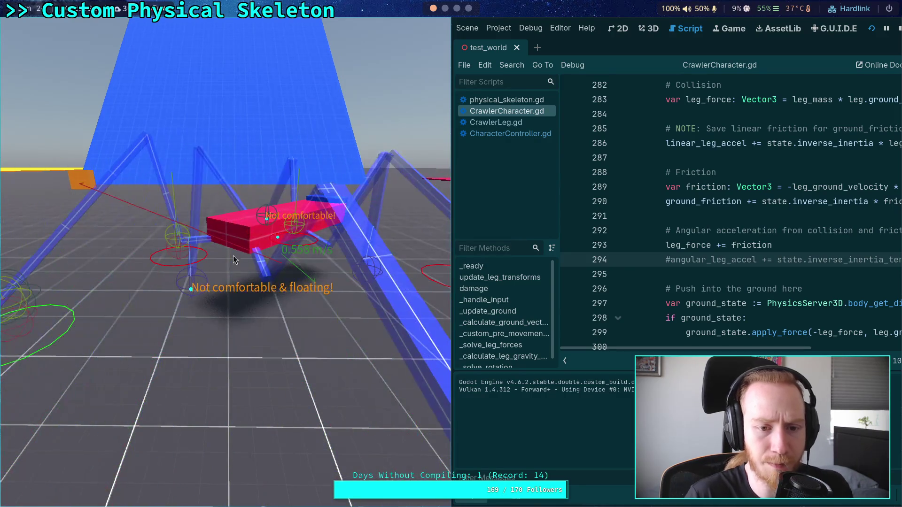
# Stop the game, then rotate the light about -105° and move it down-left in the 3D view.
pyautogui.press('F8')
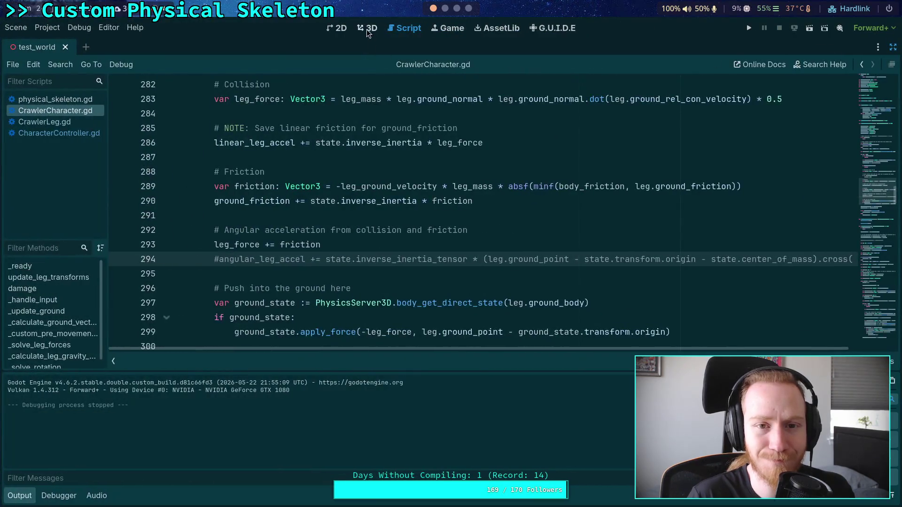
pyautogui.click(366, 29)
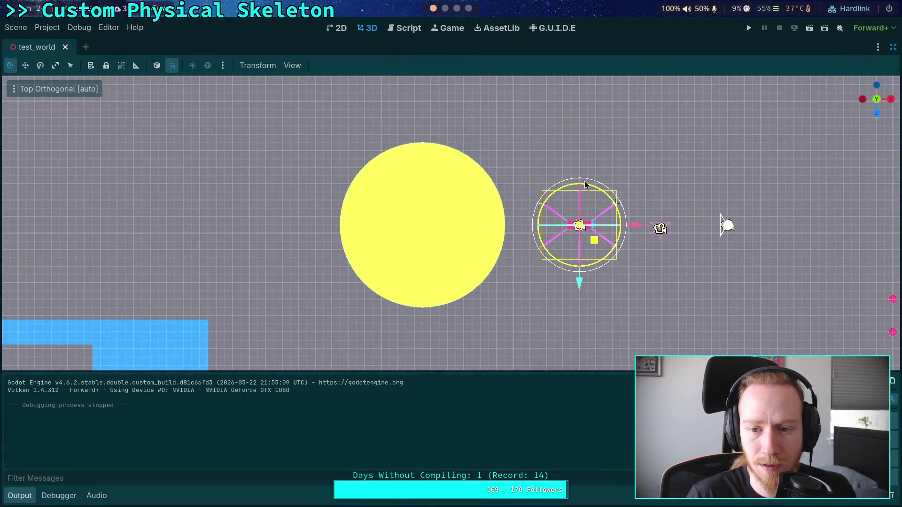
pyautogui.moveTo(585, 184); pyautogui.dragTo(660, 229)
pyautogui.click(738, 230)
pyautogui.click(731, 228)
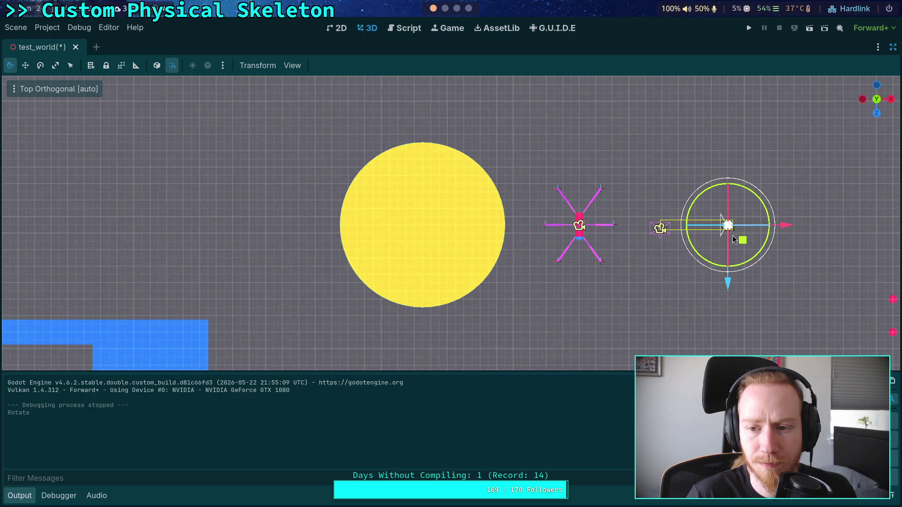
pyautogui.moveTo(736, 266)
pyautogui.mouseDown()
pyautogui.moveTo(705, 261)
pyautogui.moveTo(688, 226)
pyautogui.mouseUp()
pyautogui.moveTo(739, 237); pyautogui.dragTo(598, 337)
# Save and test-run the scene, then return to CrawlerCharacter.gd.
pyautogui.click(749, 28)
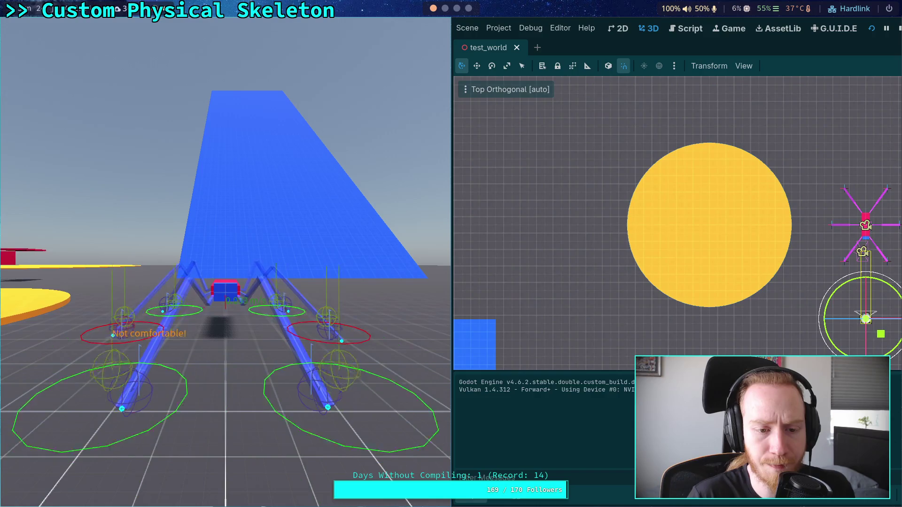
pyautogui.press('F8')
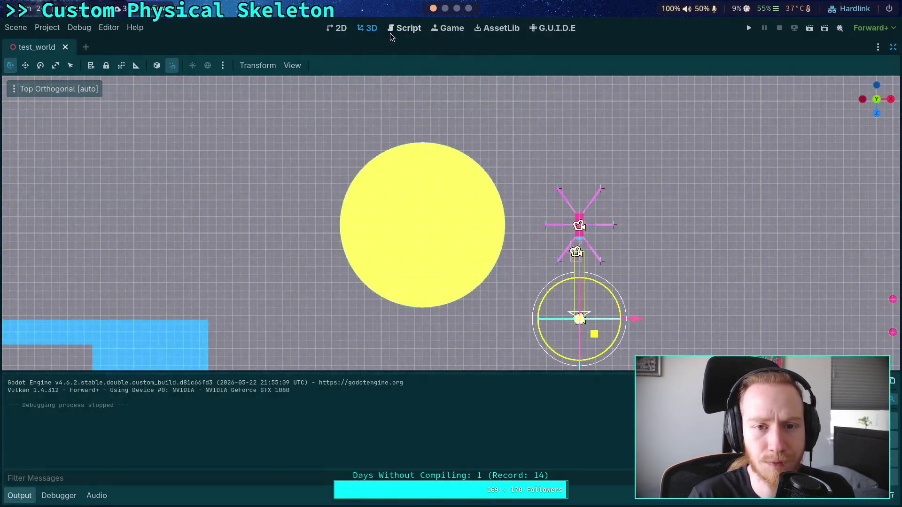
pyautogui.click(390, 33)
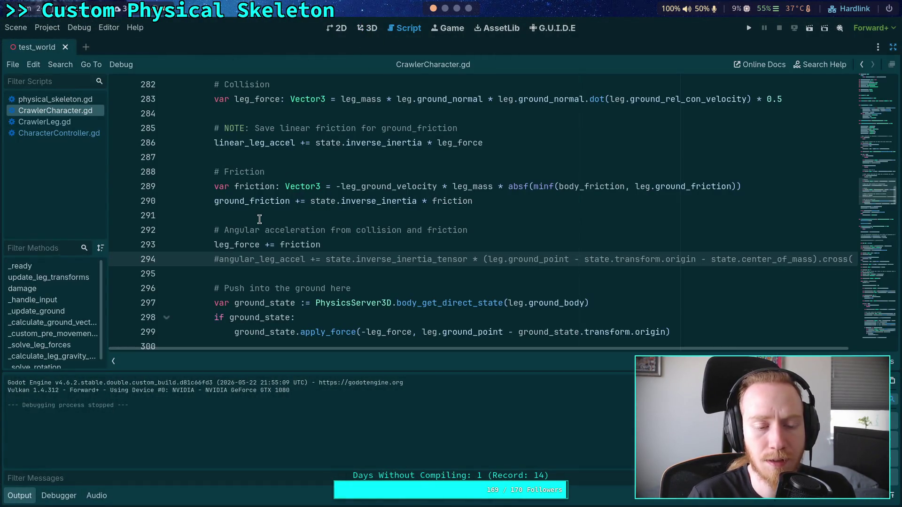
# Scroll down to the friction code and place the caret on line 295, below the angular_leg_accel line.
pyautogui.scroll(-1, 370, 198)
pyautogui.click(364, 235)
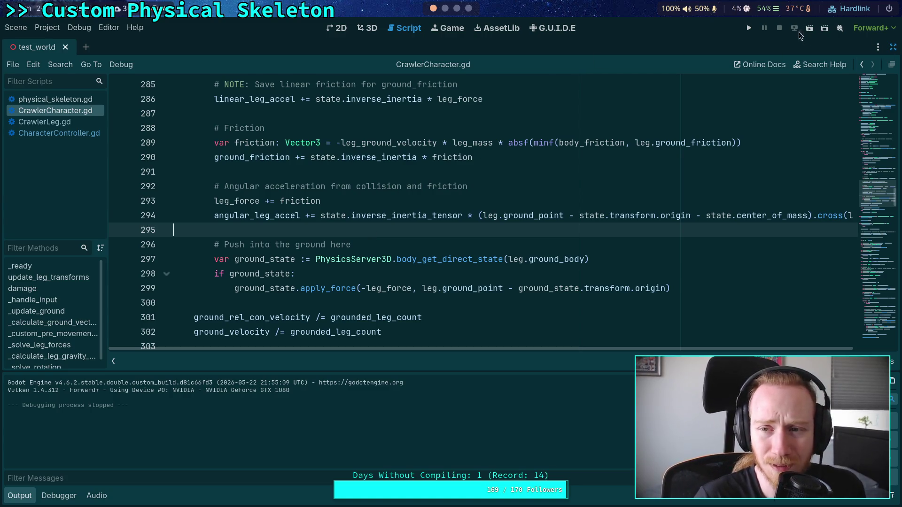
pyautogui.click(749, 28)
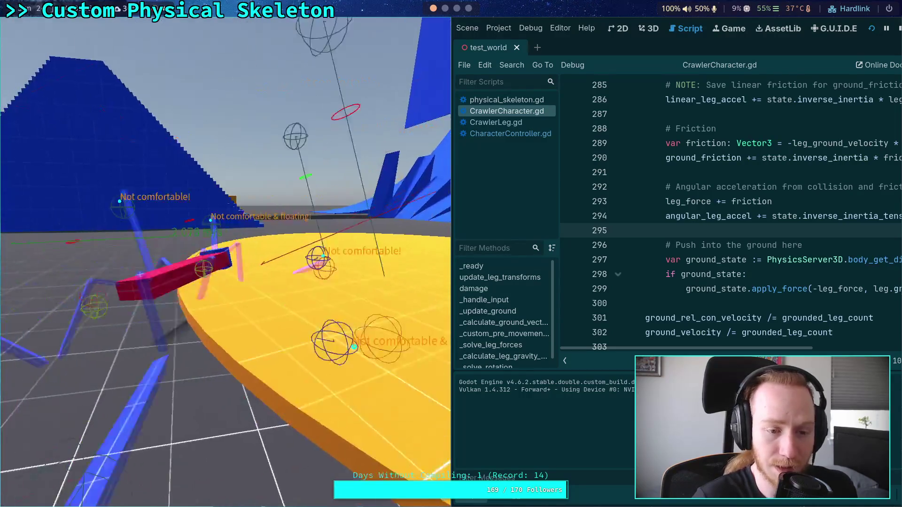
# Stop the game and, in the 3D view, drag the crawler skeleton onto the yellow disc.
pyautogui.click(898, 28)
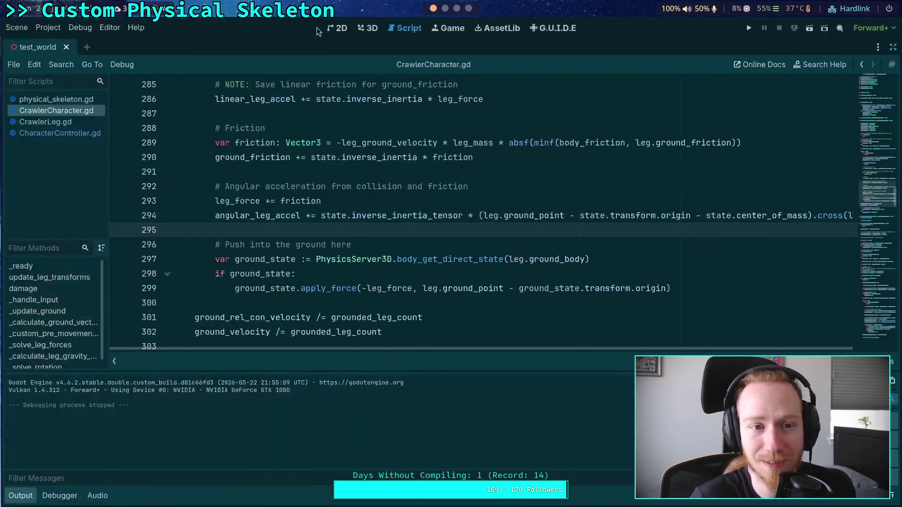
pyautogui.click(366, 28)
pyautogui.click(600, 239)
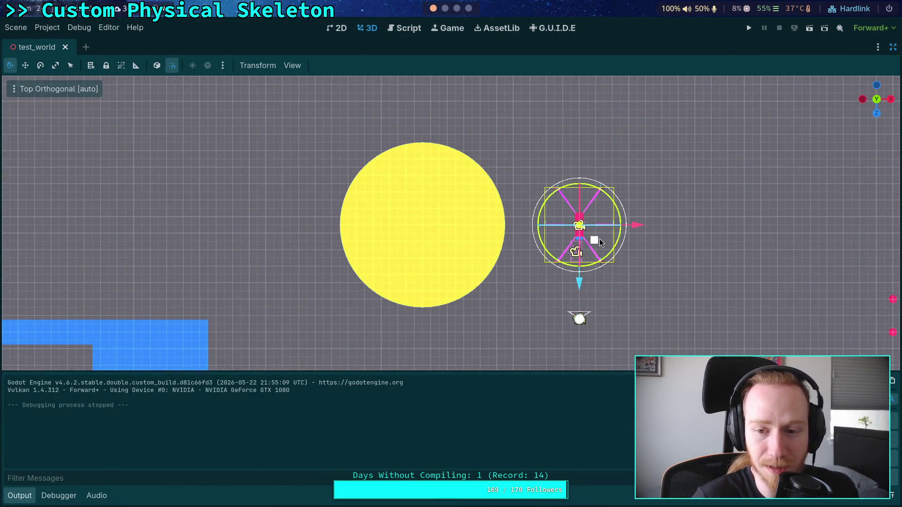
pyautogui.moveTo(632, 226); pyautogui.dragTo(478, 230)
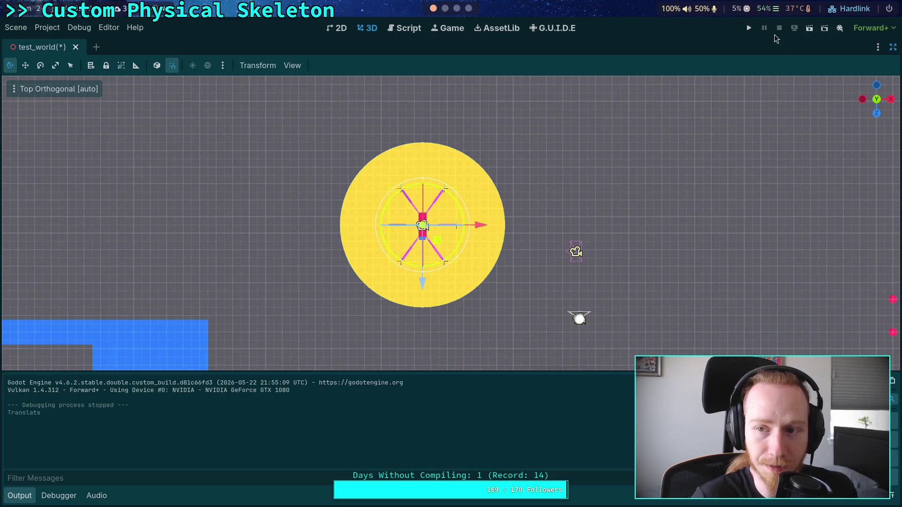
pyautogui.click(580, 320)
pyautogui.moveTo(594, 337); pyautogui.dragTo(435, 369)
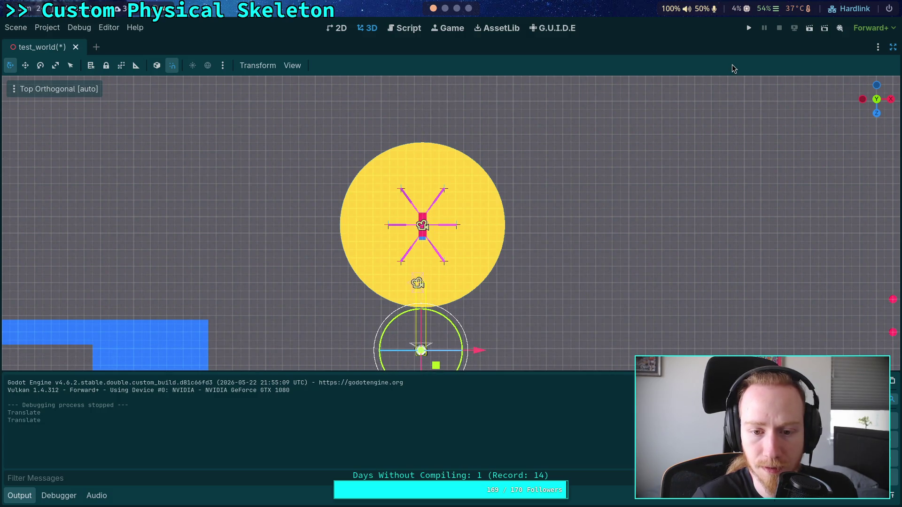
# Position the ringed node just below the yellow disc, then save and run the game.
pyautogui.scroll(3, 495, 329)
pyautogui.scroll(-2, 479, 301)
pyautogui.moveTo(460, 298); pyautogui.dragTo(456, 298)
pyautogui.moveTo(396, 353); pyautogui.dragTo(396, 329)
pyautogui.click(749, 27)
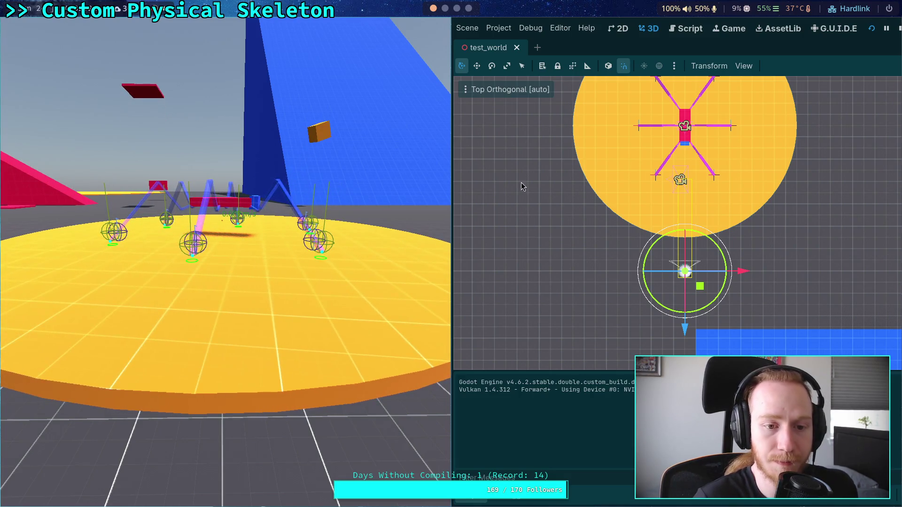
# Raise the spider skeleton above the disc, rerun the game, then stop it with F8.
pyautogui.click(899, 29)
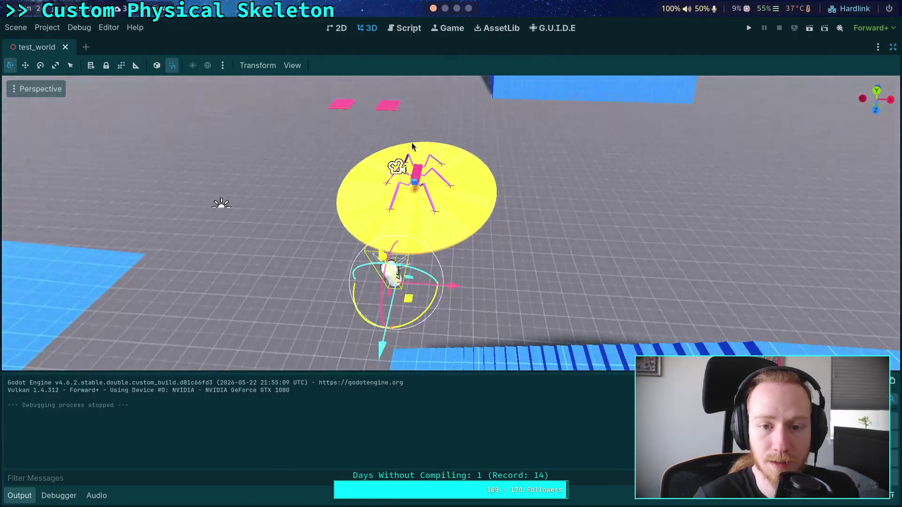
pyautogui.click(412, 147)
pyautogui.moveTo(412, 147); pyautogui.dragTo(413, 94)
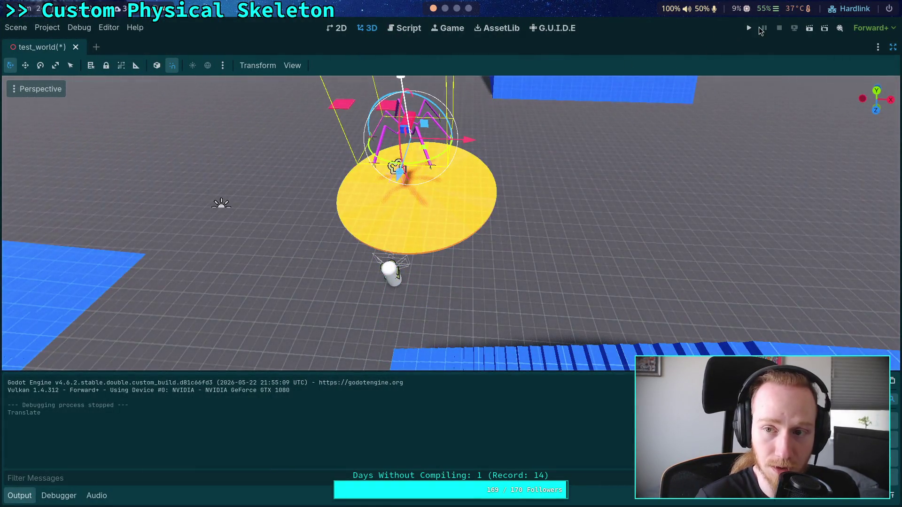
pyautogui.click(749, 28)
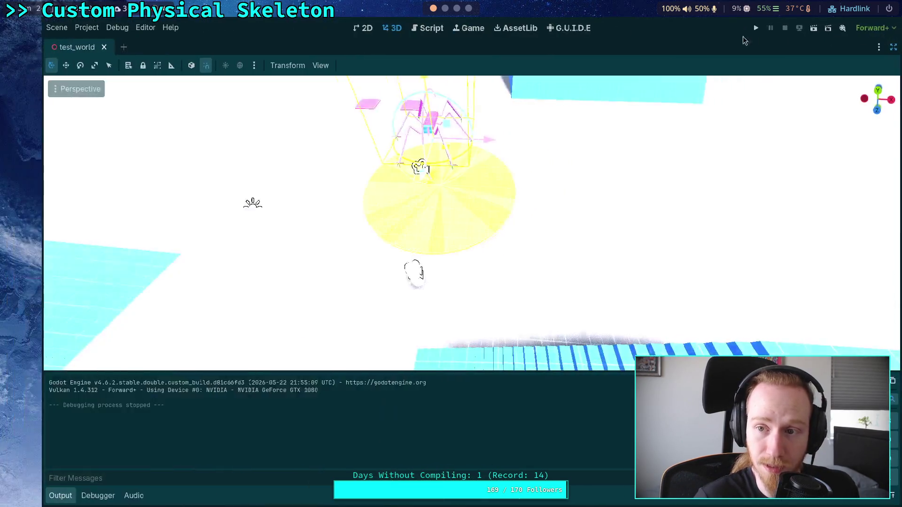
pyautogui.click(899, 28)
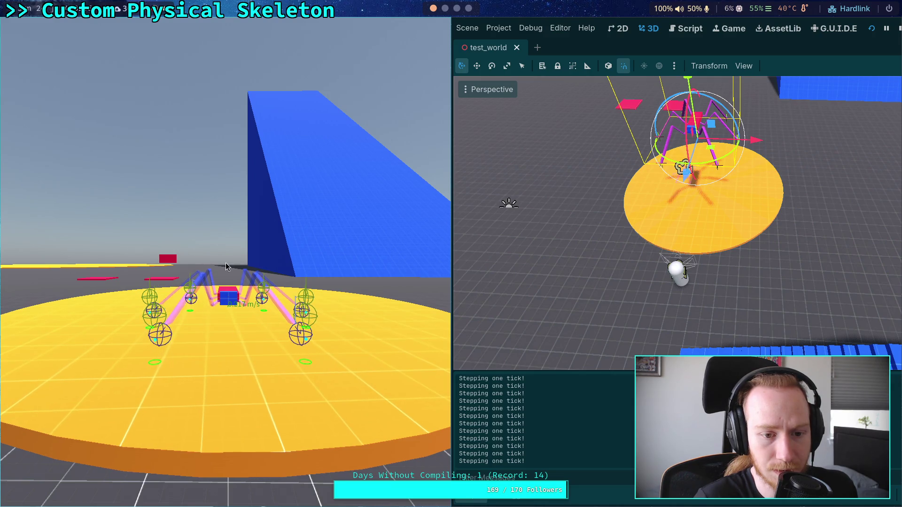
pyautogui.press('F8')
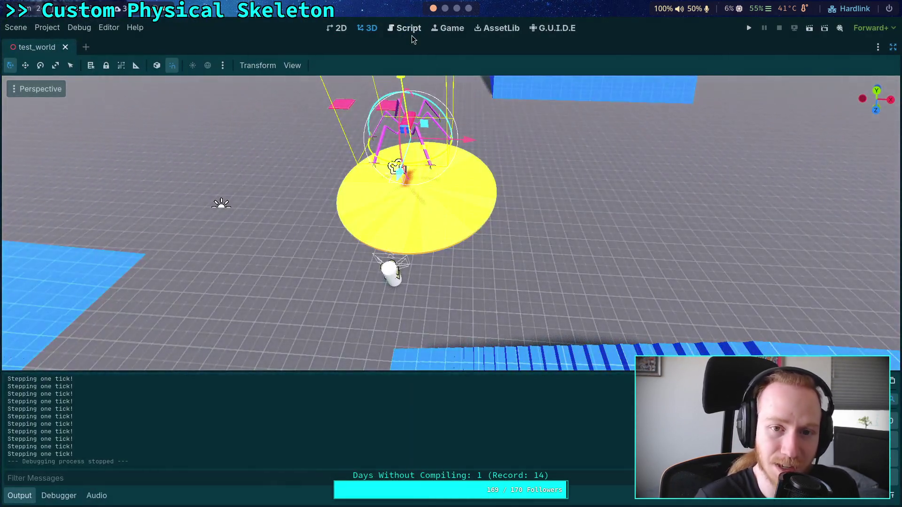
# Return to CrawlerCharacter.gd and highlight ground_friction to trace where it is used.
pyautogui.click(412, 34)
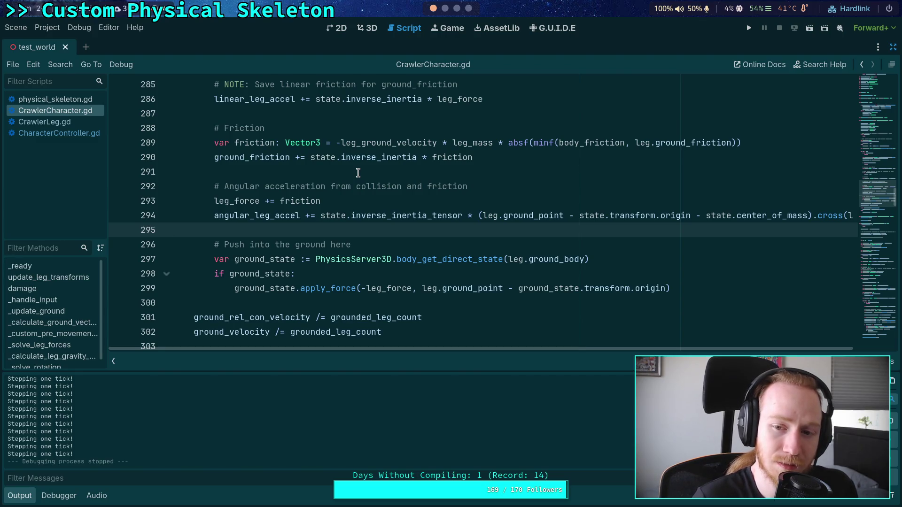
pyautogui.scroll(3, 358, 173)
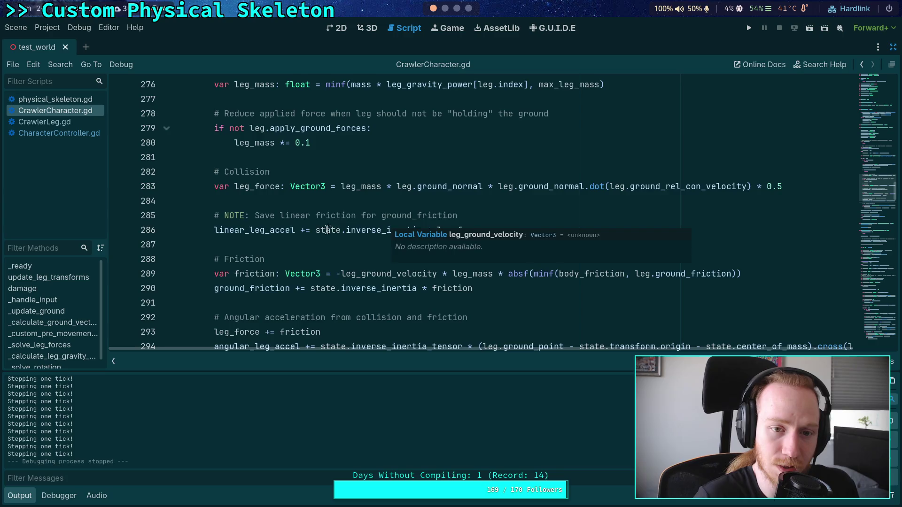
pyautogui.scroll(1, 319, 237)
pyautogui.scroll(-1, 317, 237)
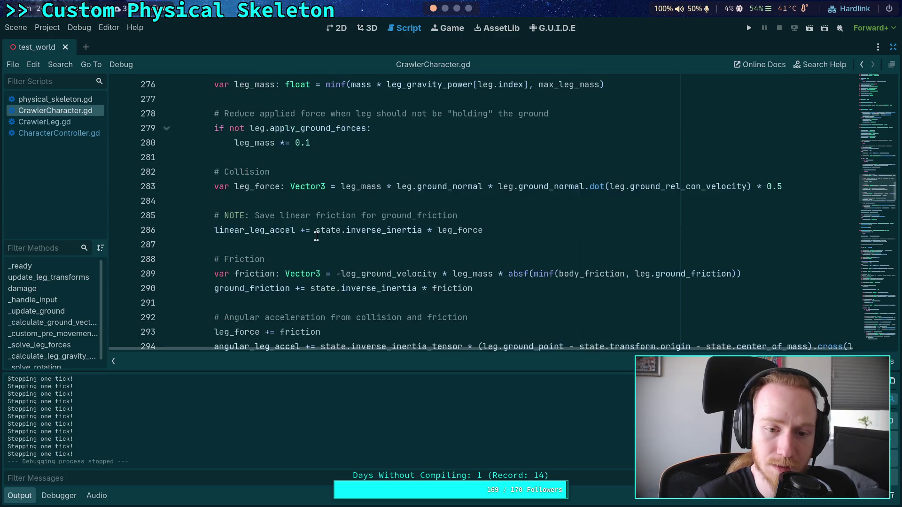
pyautogui.scroll(-1, 318, 284)
pyautogui.doubleClick(251, 242)
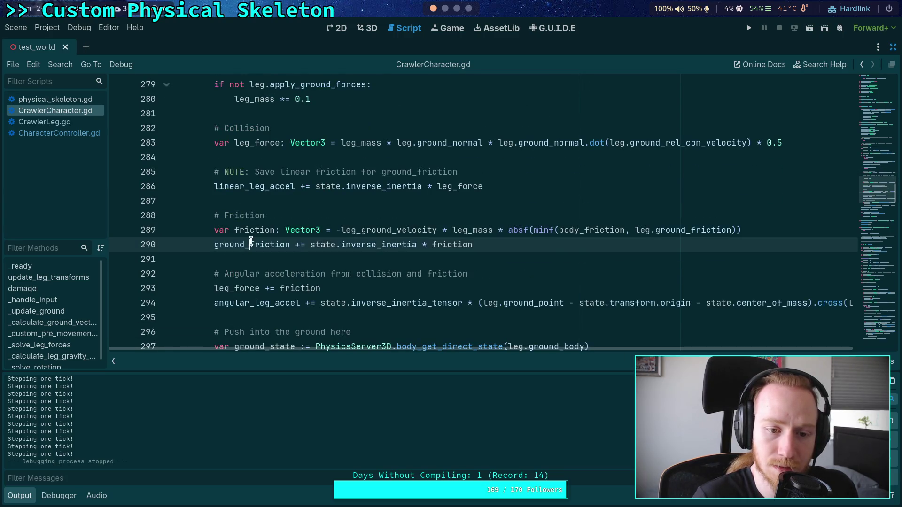
pyautogui.scroll(-1, 199, 261)
pyautogui.scroll(-1, 200, 260)
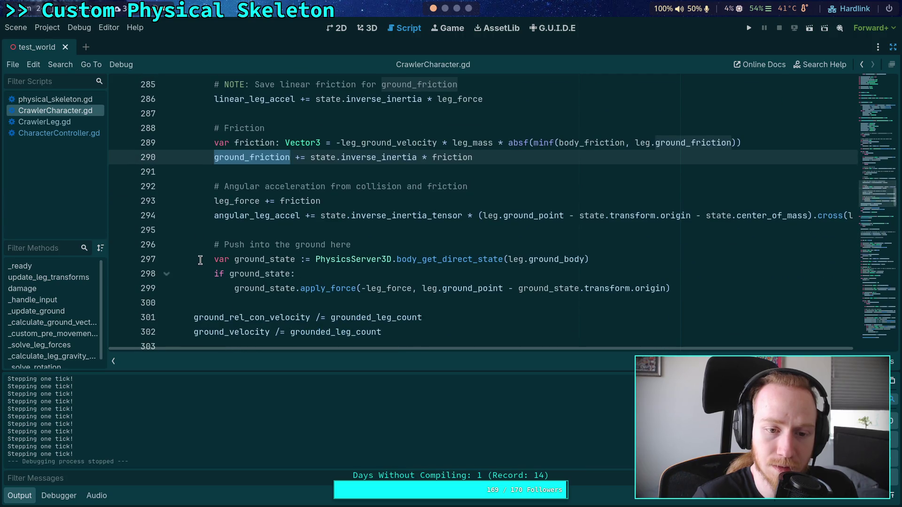
pyautogui.scroll(3, 202, 256)
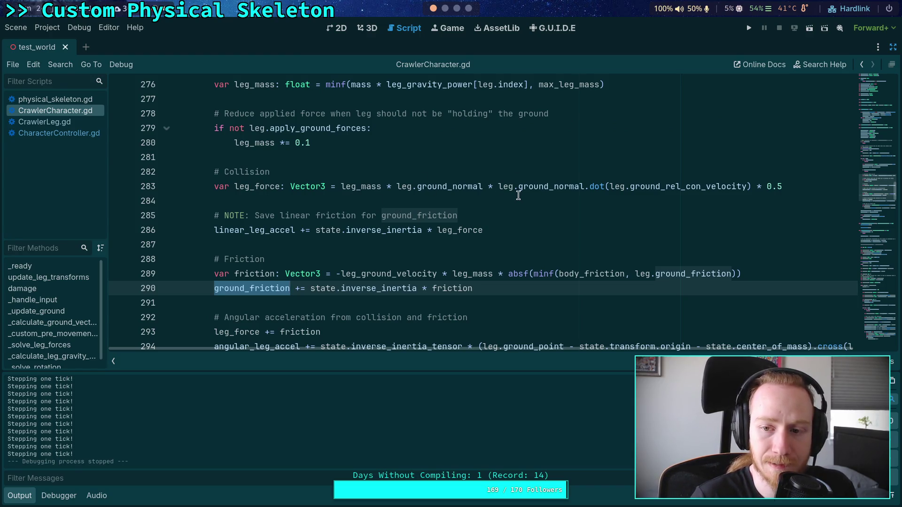
# Trace ground_rel_con_velocity, leg_force and linear_leg_accel, then change line 283's 0.5 multiplier to 1.0.
pyautogui.doubleClick(659, 187)
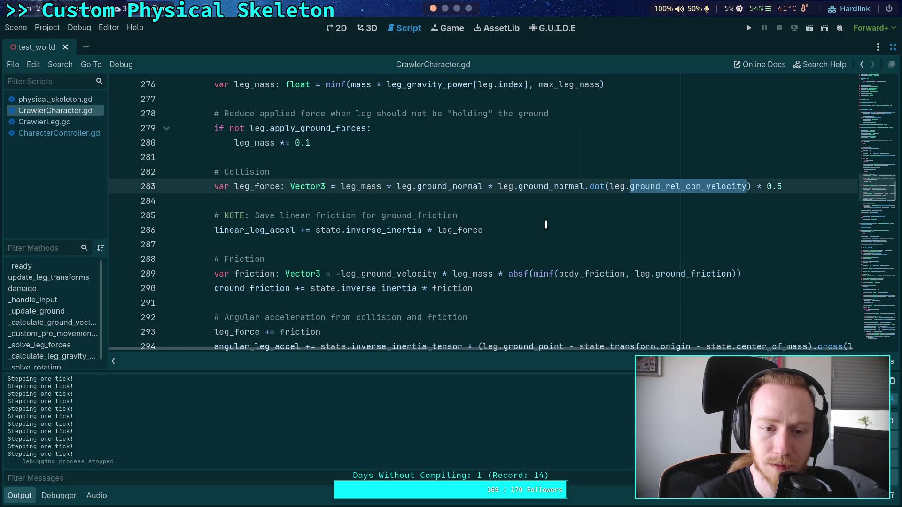
pyautogui.scroll(-1, 546, 224)
pyautogui.doubleClick(277, 142)
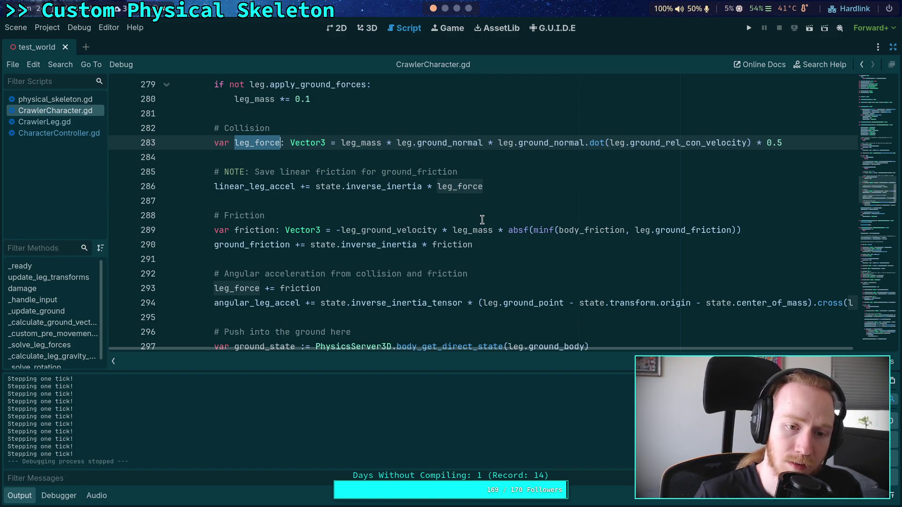
pyautogui.doubleClick(261, 187)
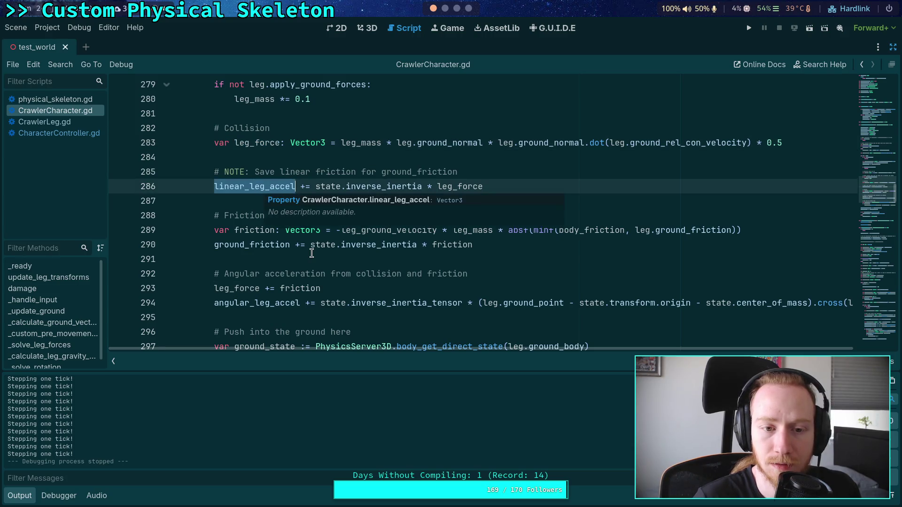
pyautogui.scroll(-2, 297, 245)
pyautogui.scroll(-3, 298, 246)
pyautogui.scroll(6, 306, 242)
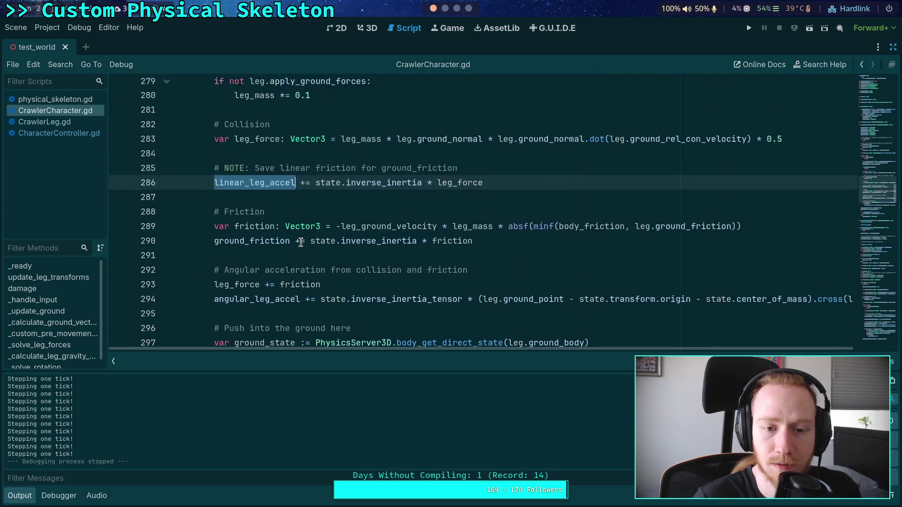
pyautogui.doubleClick(774, 187)
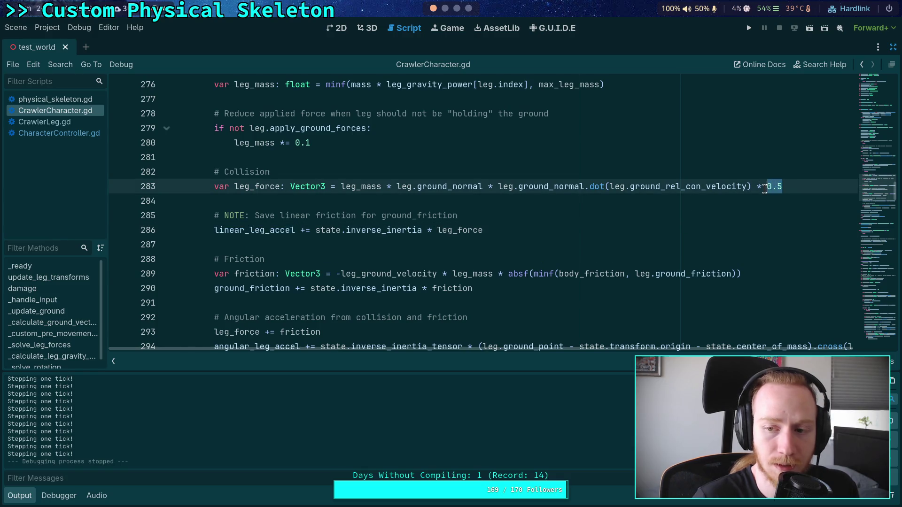
pyautogui.write('1.0')
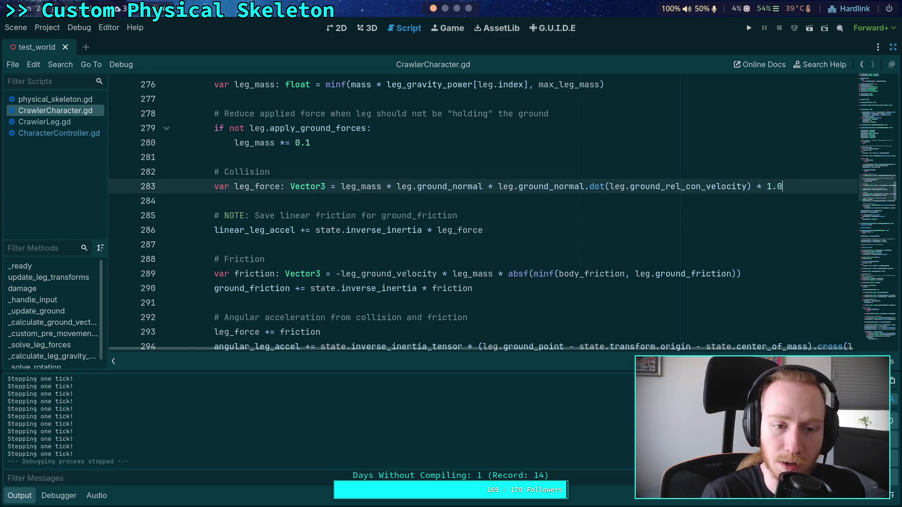
# Test-run the game with the 1.0 multiplier, then stop it and scroll back through the code.
pyautogui.click(750, 28)
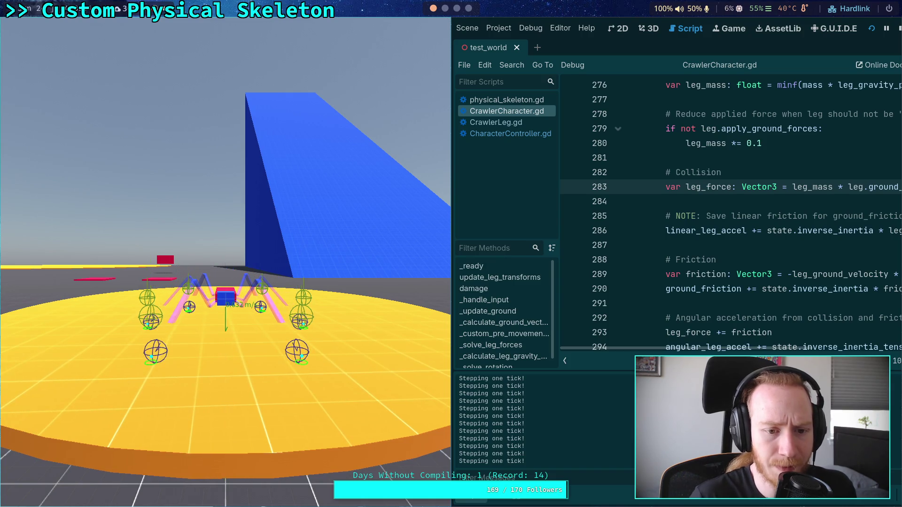
pyautogui.click(898, 29)
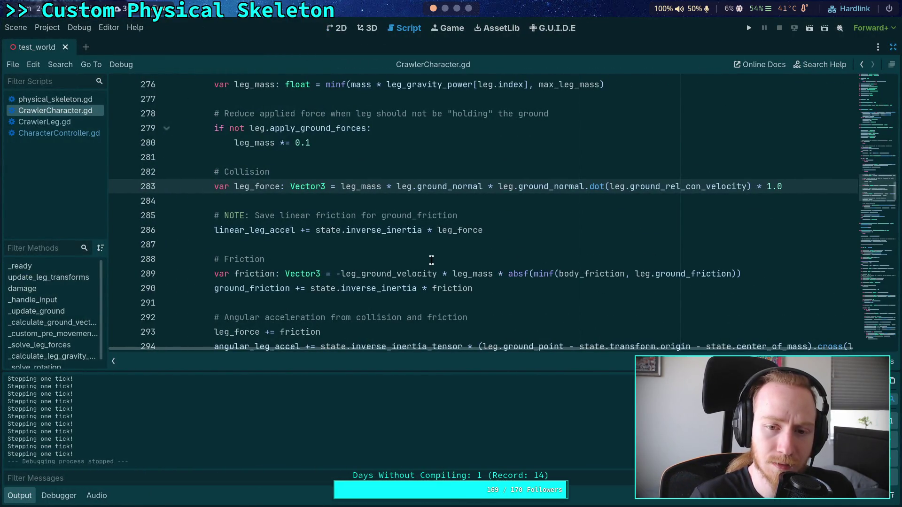
pyautogui.moveTo(362, 233)
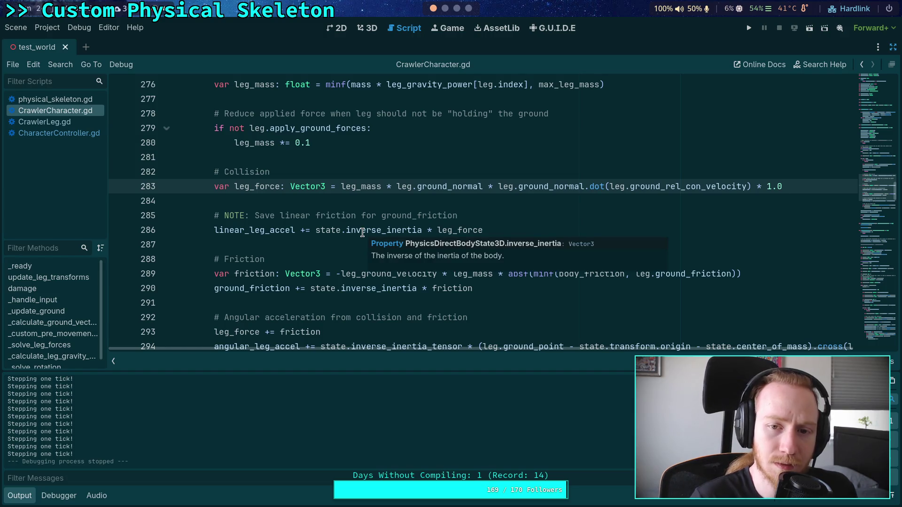
pyautogui.scroll(2, 362, 232)
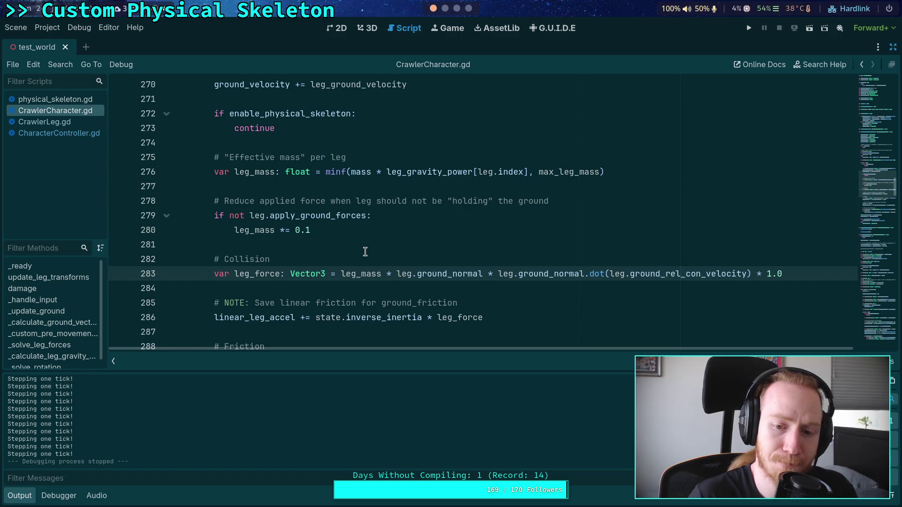
pyautogui.scroll(-1, 365, 252)
pyautogui.click(551, 281)
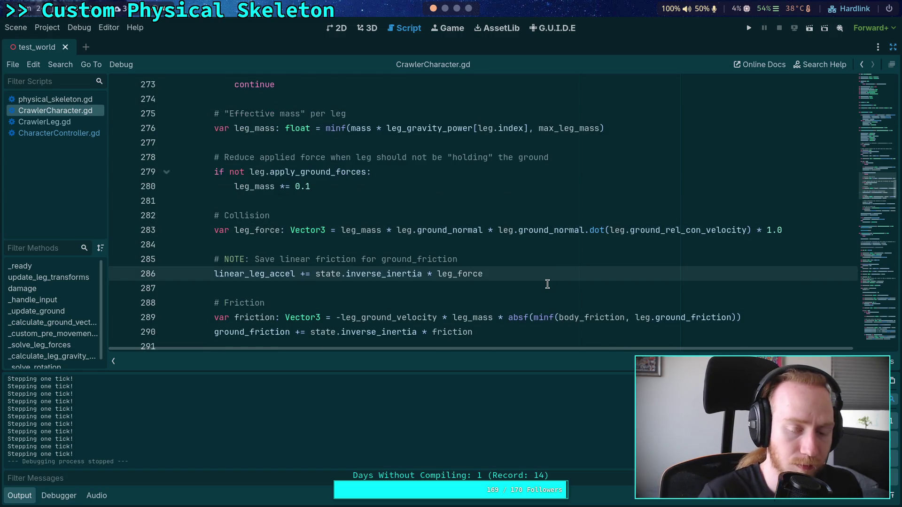
pyautogui.scroll(-1, 542, 295)
pyautogui.scroll(-1, 412, 279)
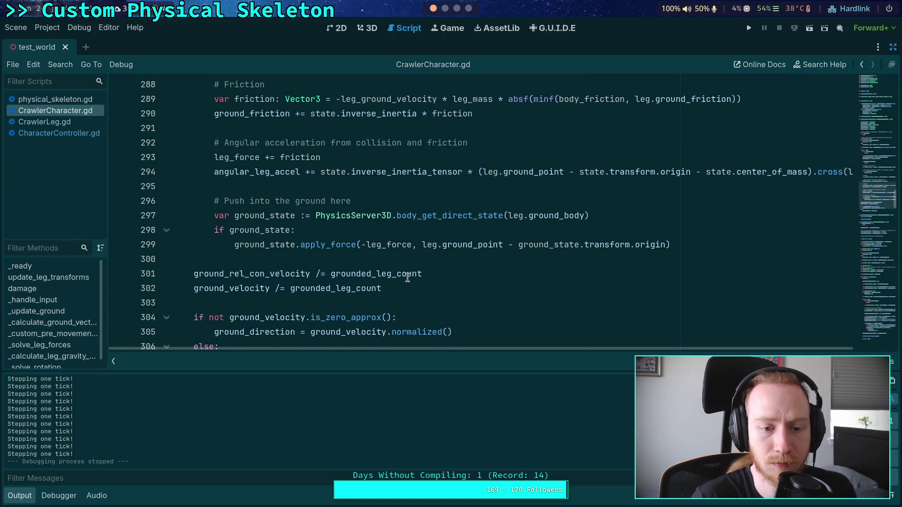
# Add print(linear_leg_accel) after the leg loop on line 301 and relaunch with F5.
pyautogui.click(454, 261)
pyautogui.press('Return')
pyautogui.press('Return')
pyautogui.press('Up')
pyautogui.write('pri')
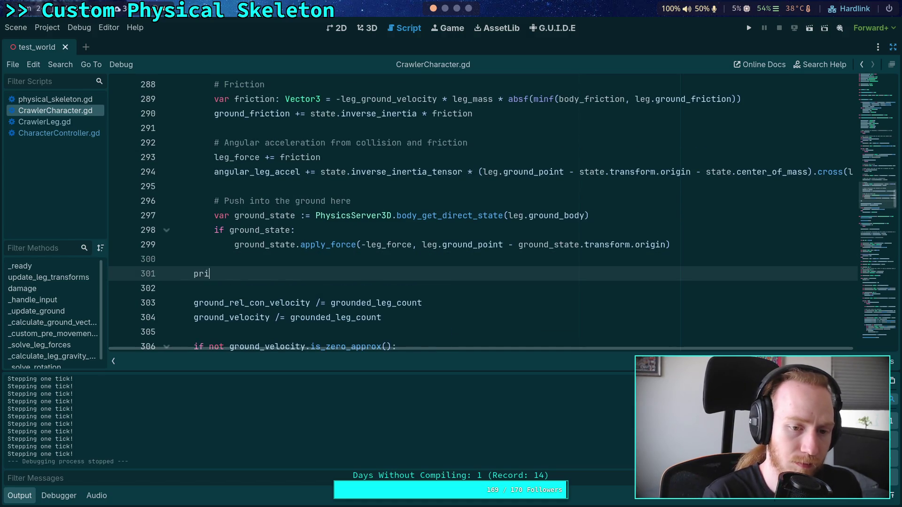
pyautogui.write('nt(line')
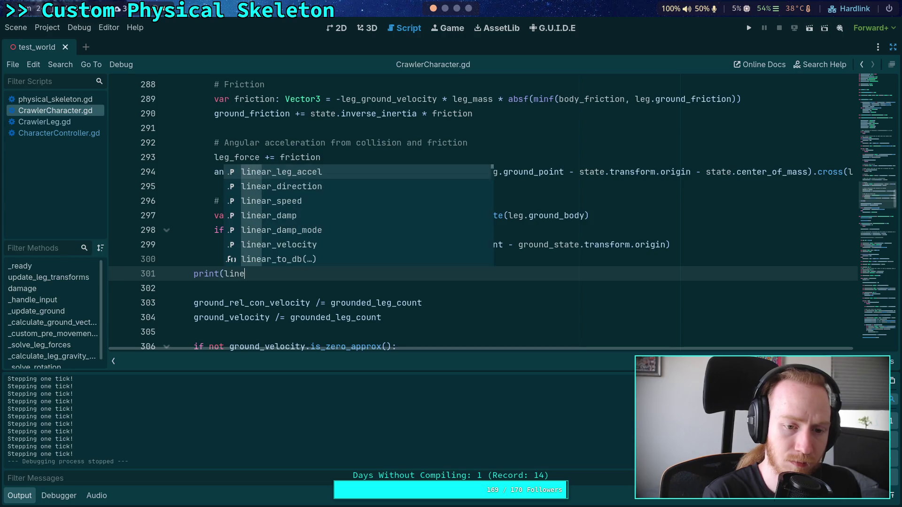
pyautogui.press('Return')
pyautogui.write(')')
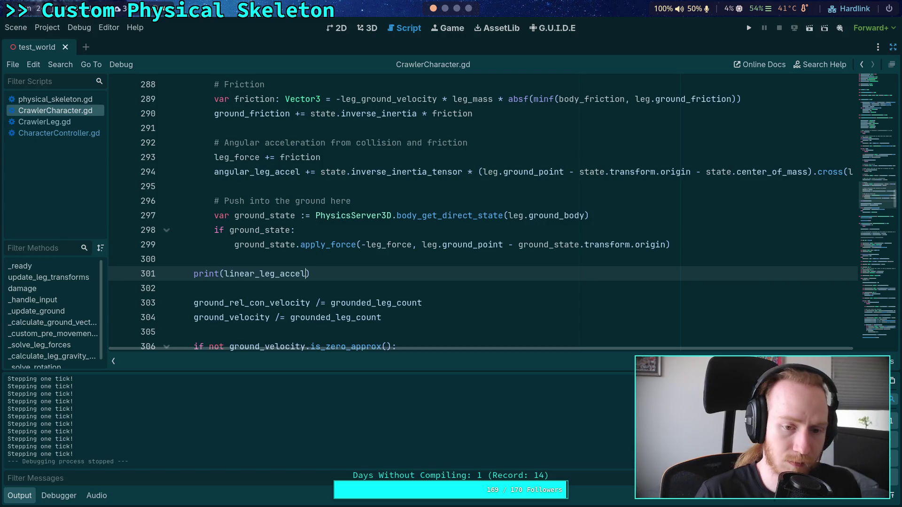
pyautogui.press('F5')
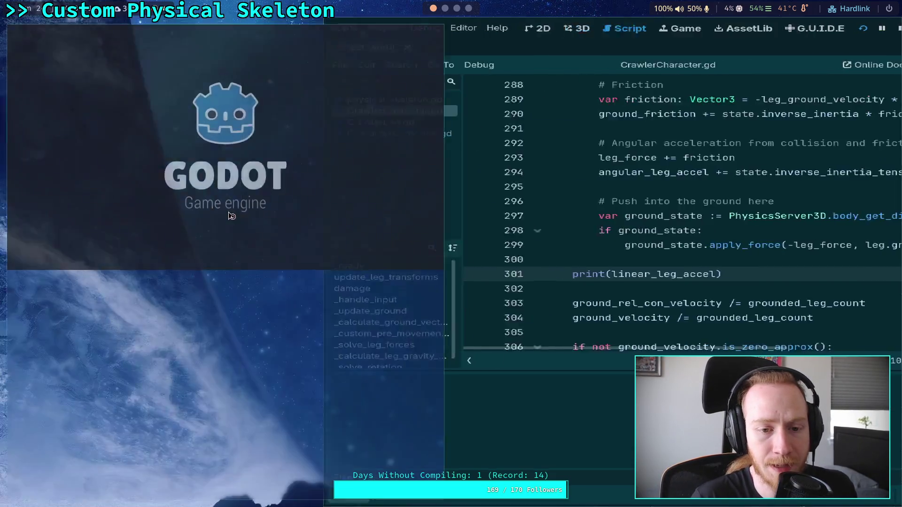
# Advance twelve physics ticks as linear_leg_accel's y value climbs to about 13, then stop the game.
pyautogui.press('.')
pyautogui.press('.')
pyautogui.press('.')
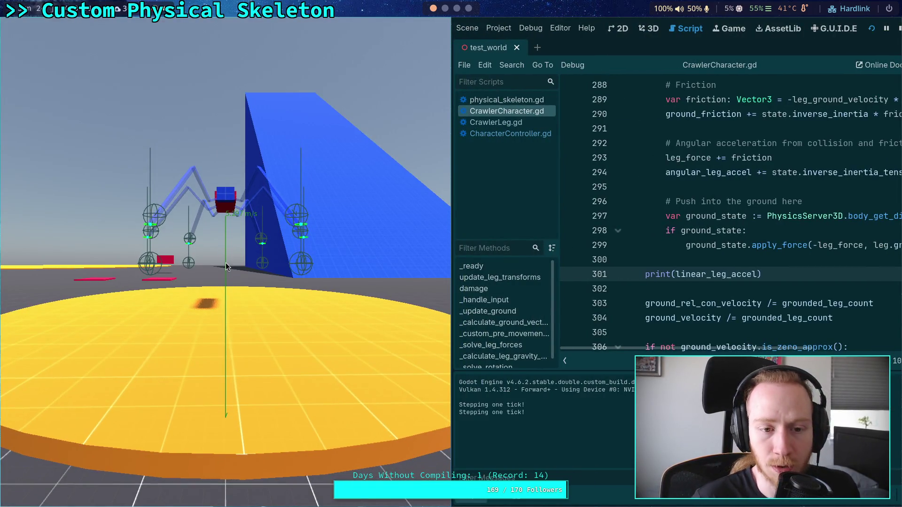
pyautogui.press('.')
pyautogui.press('.')
pyautogui.press('.')
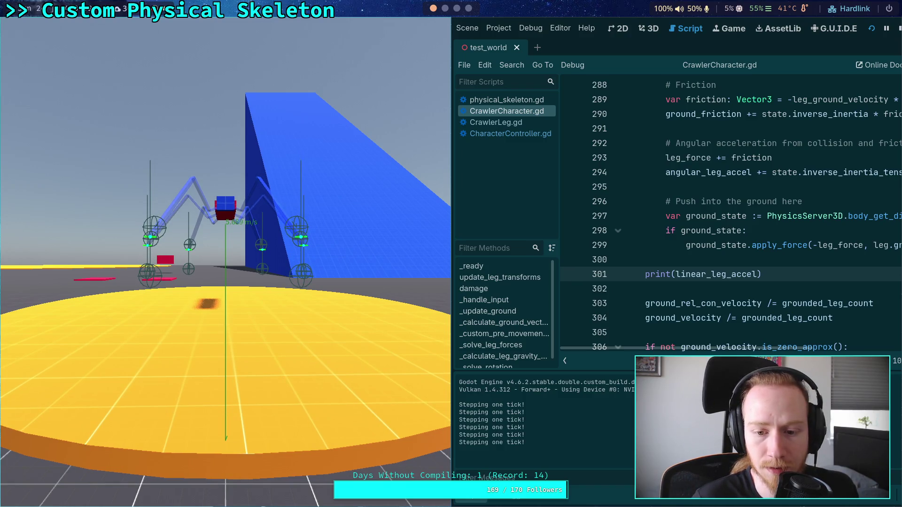
pyautogui.press('.')
pyautogui.press('.')
pyautogui.press('.')
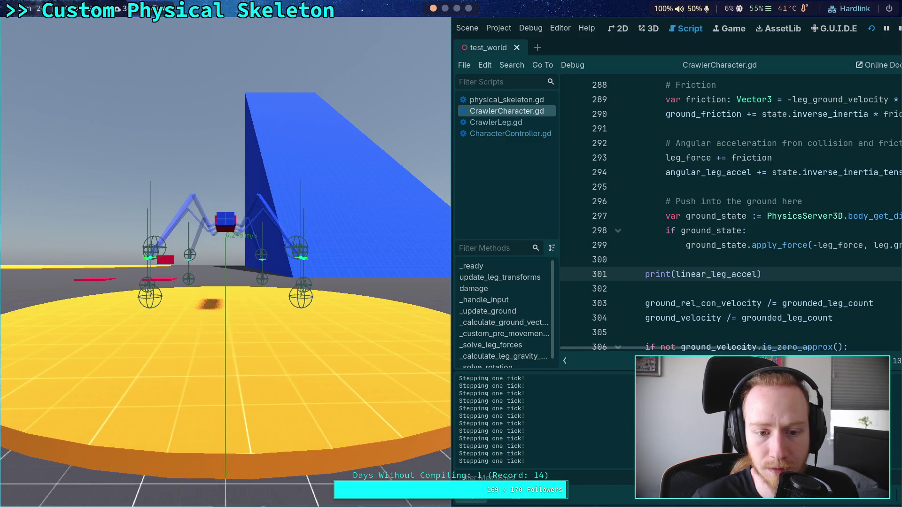
pyautogui.press('.')
pyautogui.press('.')
pyautogui.press('.')
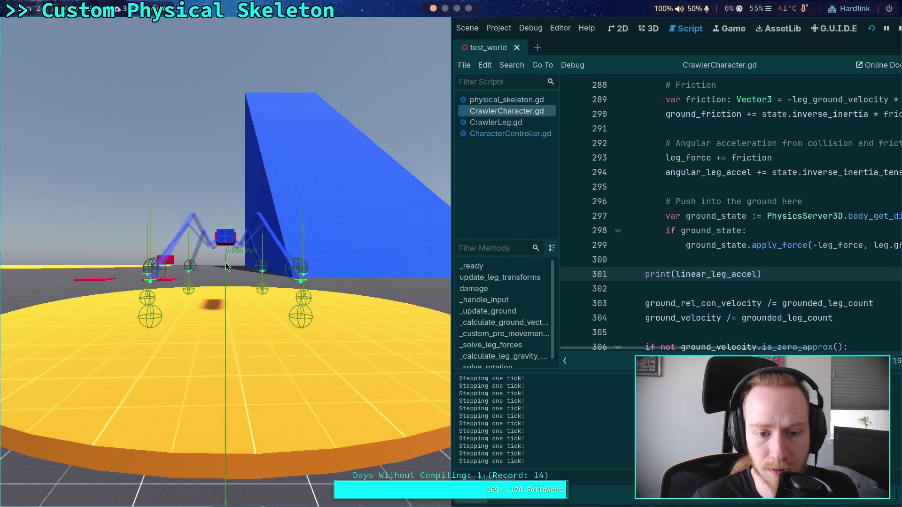
pyautogui.press('.')
pyautogui.press('.')
pyautogui.press('.')
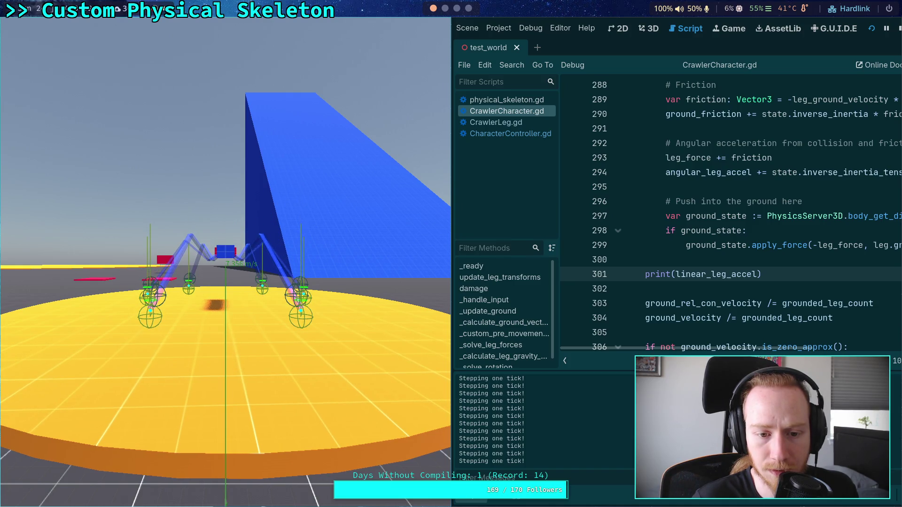
pyautogui.press('.')
pyautogui.press('.')
pyautogui.press('.')
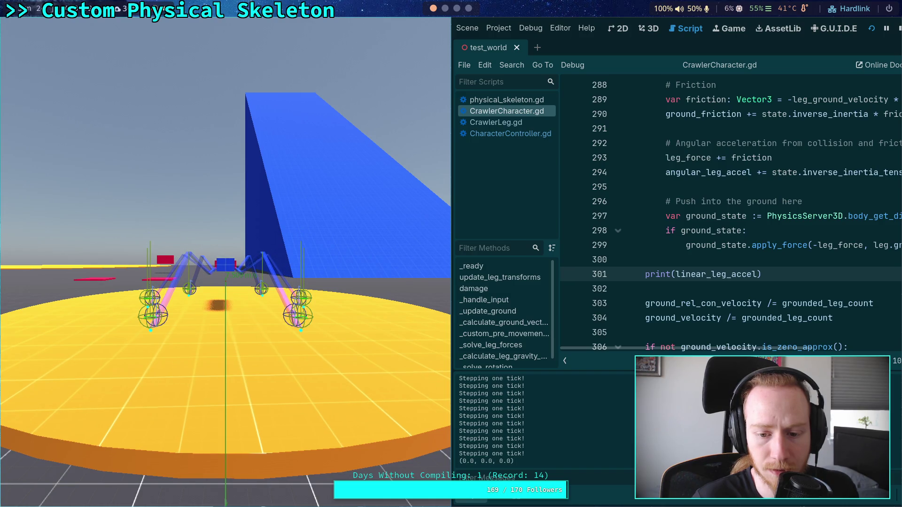
pyautogui.press('.')
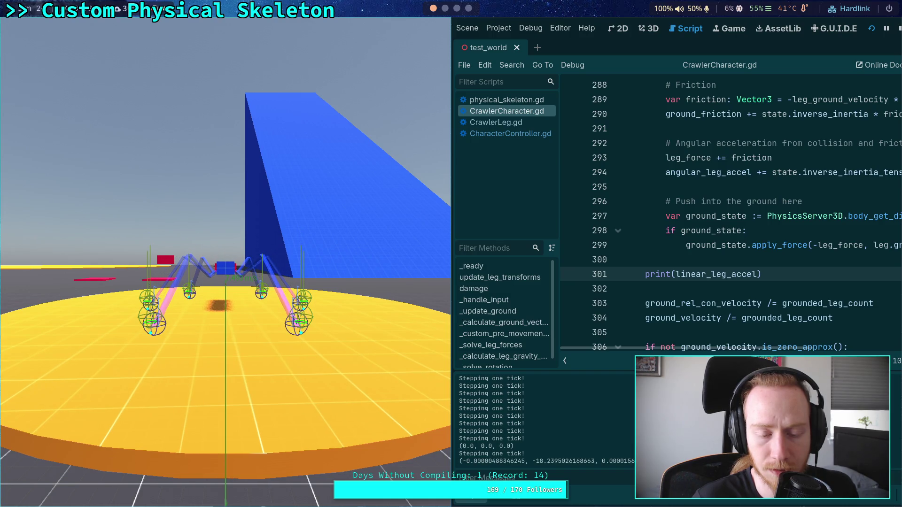
pyautogui.press('.')
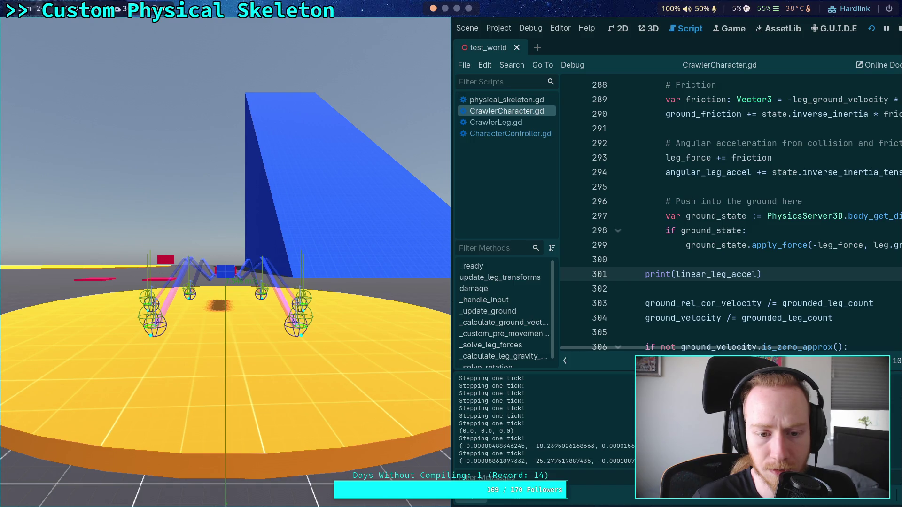
pyautogui.press('.')
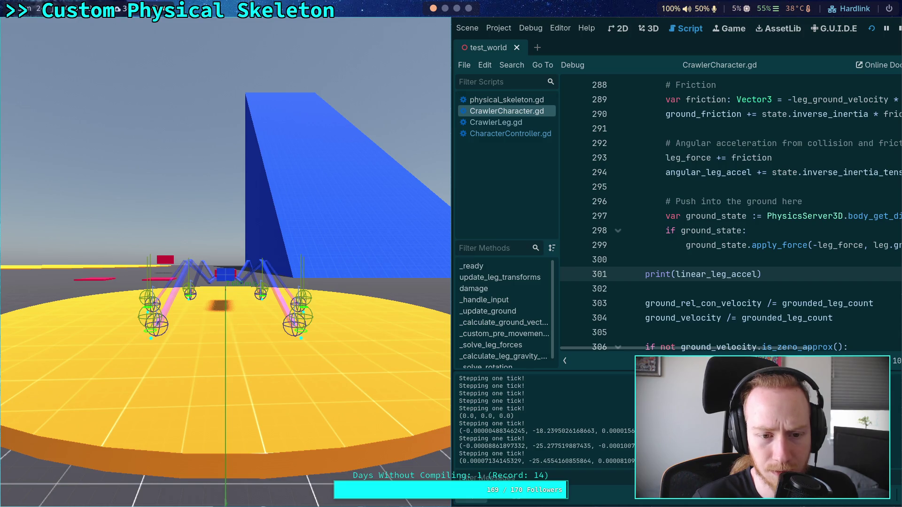
pyautogui.press('.')
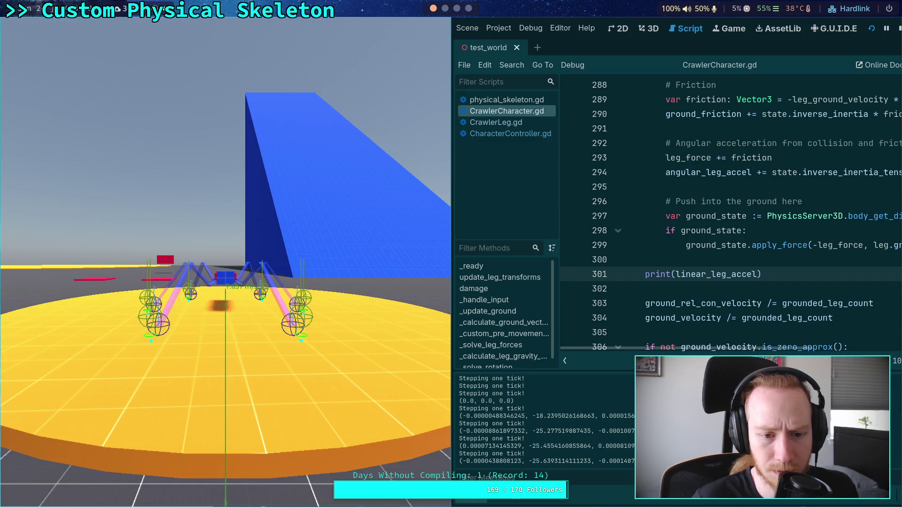
pyautogui.press('.')
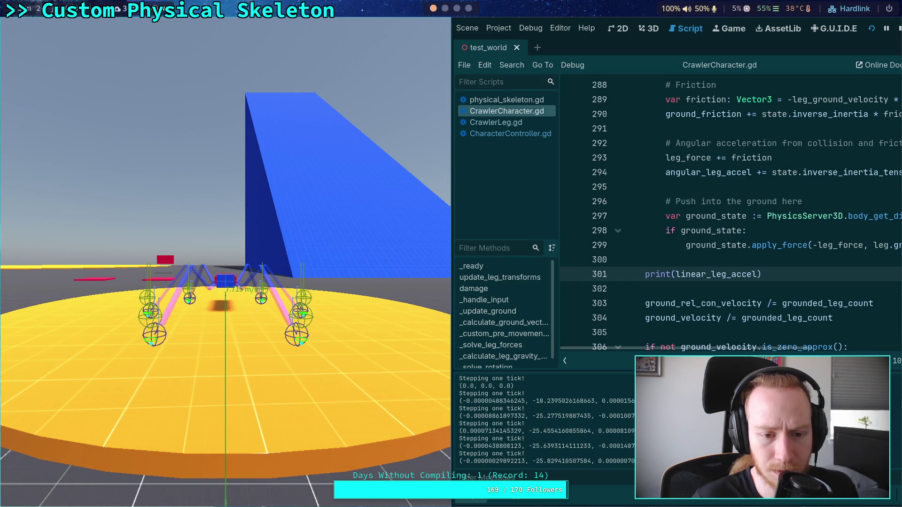
pyautogui.press('.')
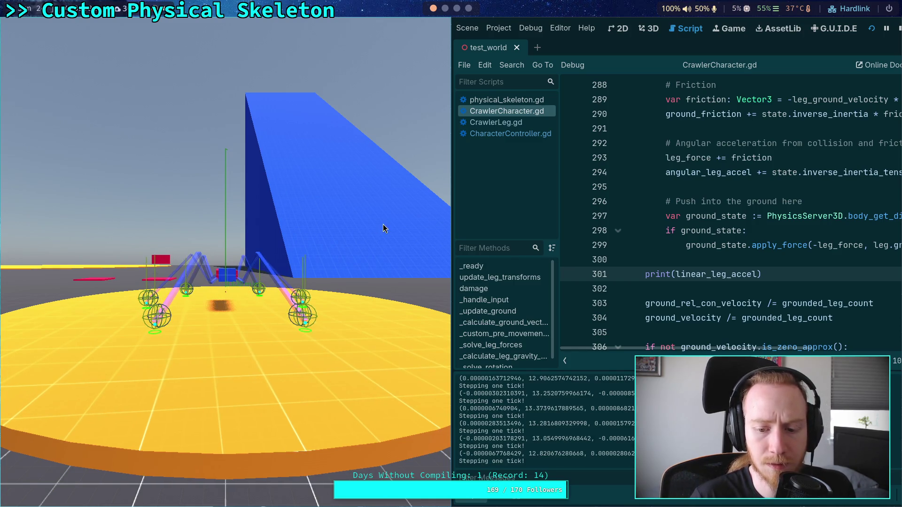
pyautogui.click(898, 28)
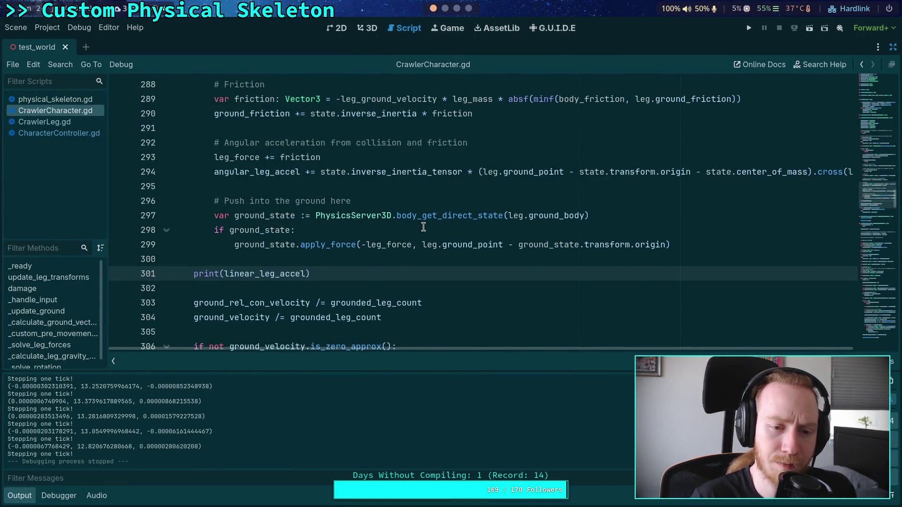
# Uncomment the linear_velocity minus initial_velocity print on line 327 and rerun the game with F5.
pyautogui.scroll(-2, 425, 228)
pyautogui.scroll(-8, 372, 227)
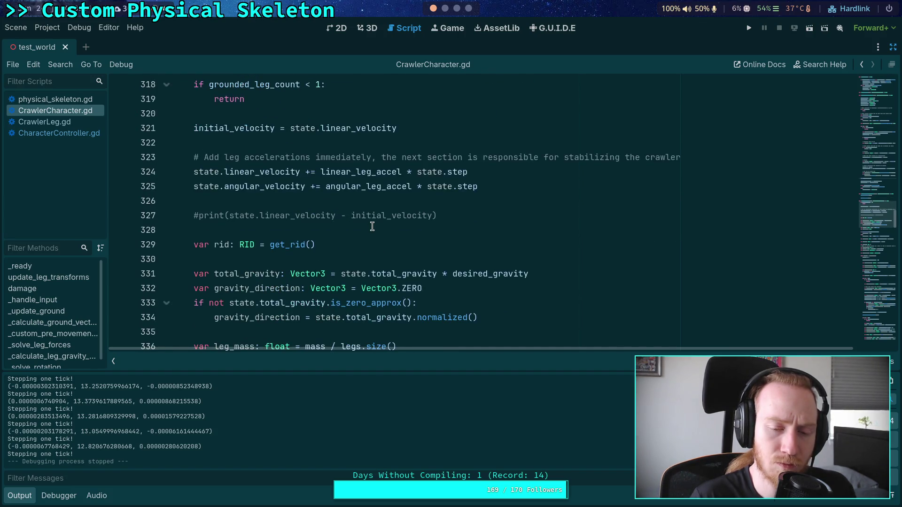
pyautogui.scroll(-4, 372, 227)
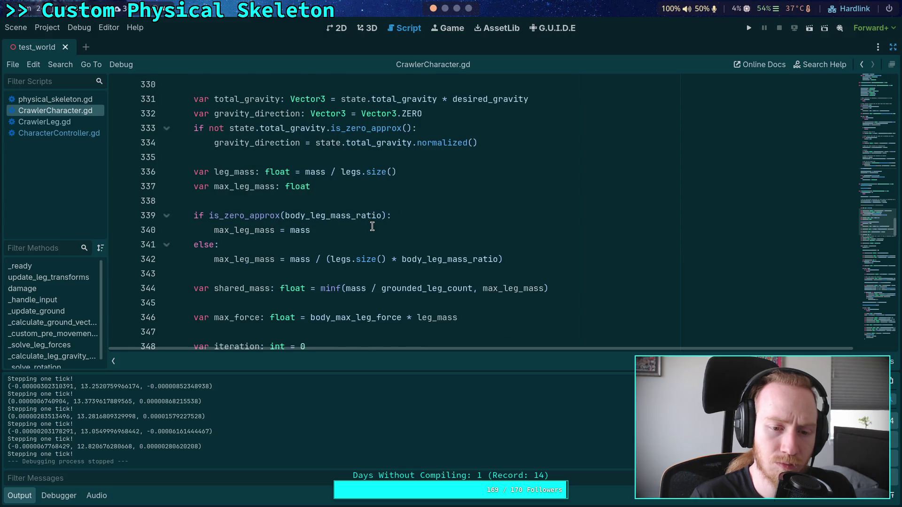
pyautogui.scroll(-6, 372, 227)
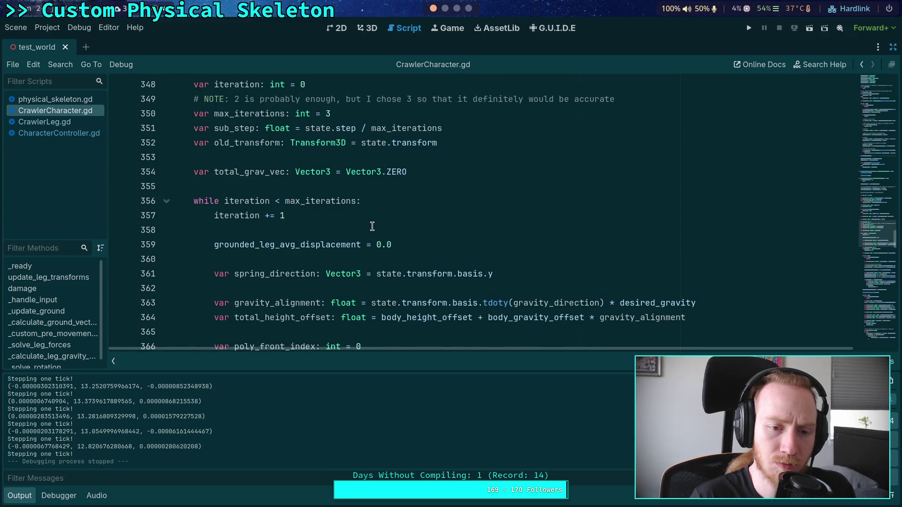
pyautogui.scroll(12, 372, 227)
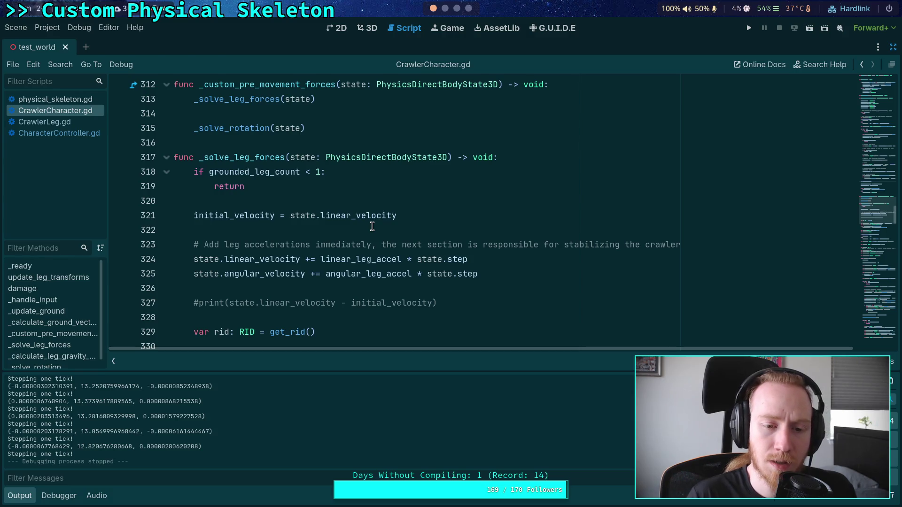
pyautogui.click(199, 303)
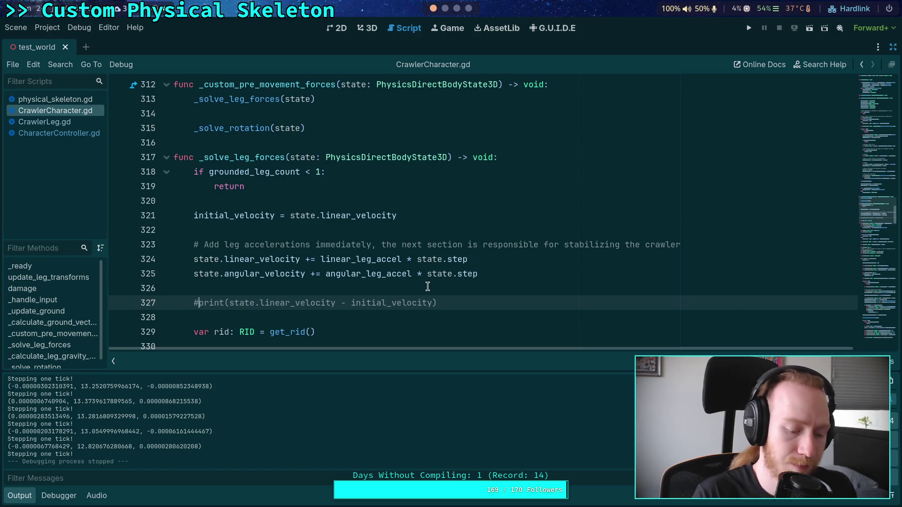
pyautogui.press('BackSpace')
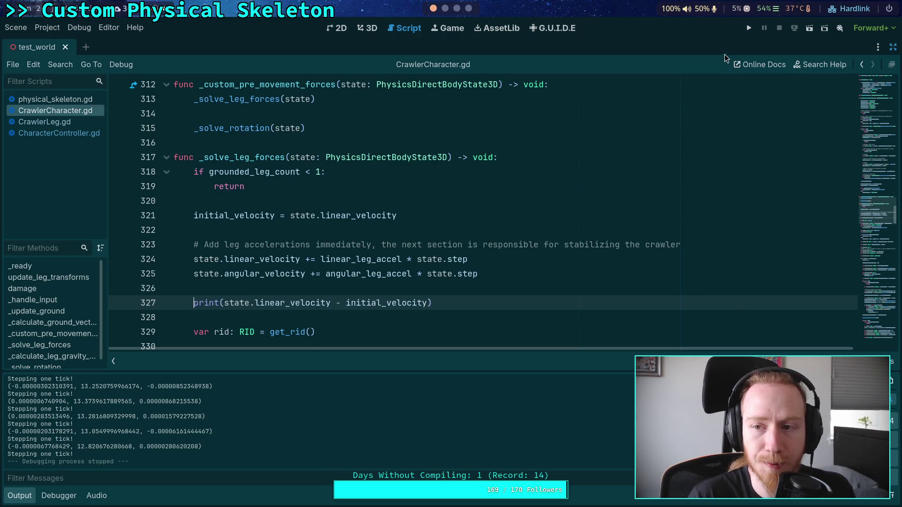
pyautogui.press('F5')
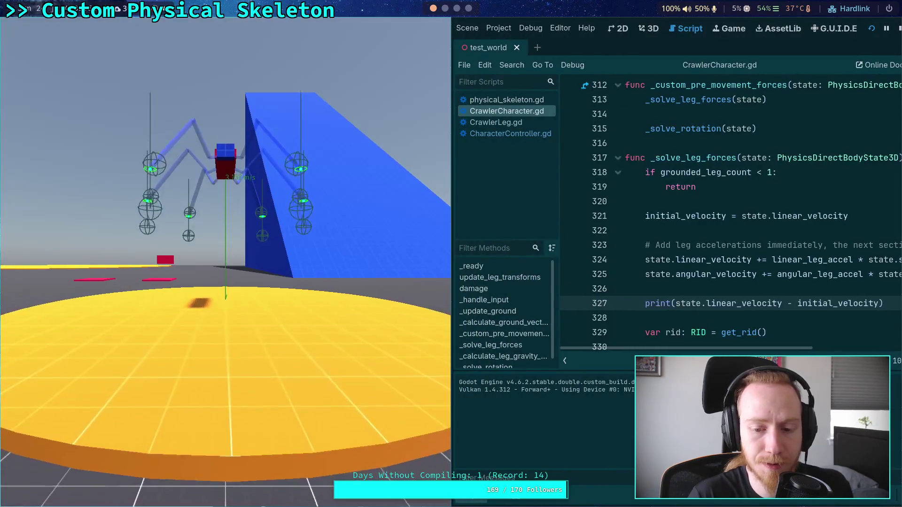
# Step ten physics ticks, logging velocity changes with y near -25, then stop the game.
pyautogui.press('space')
pyautogui.press('space')
pyautogui.press('space')
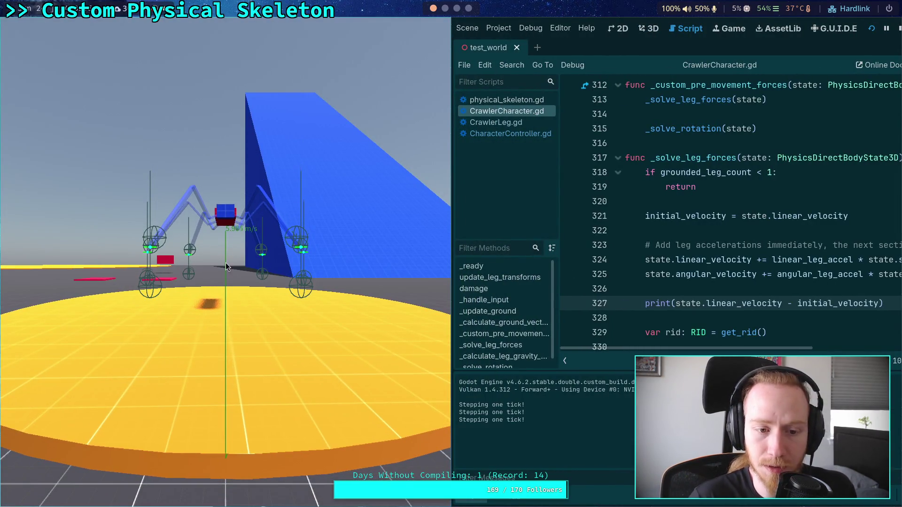
pyautogui.press('space')
pyautogui.press('space')
pyautogui.press('space')
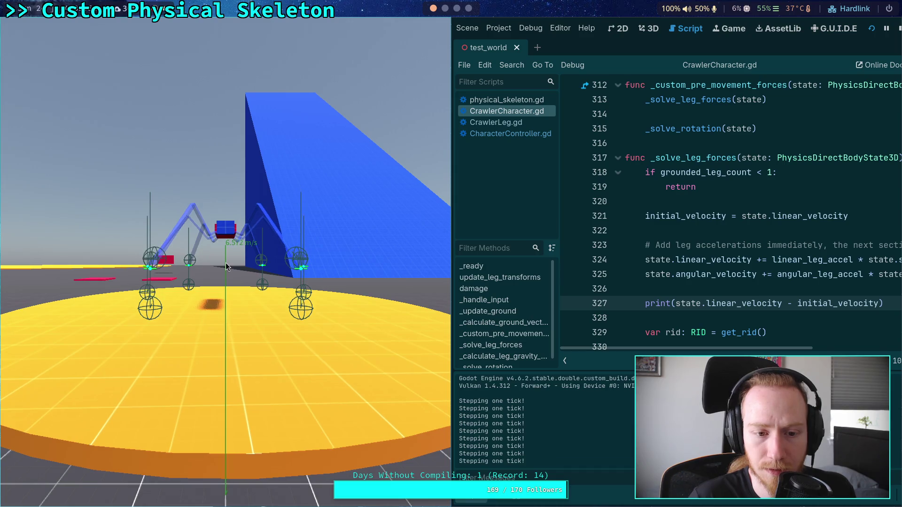
pyautogui.press('space')
pyautogui.press('space')
pyautogui.press('space')
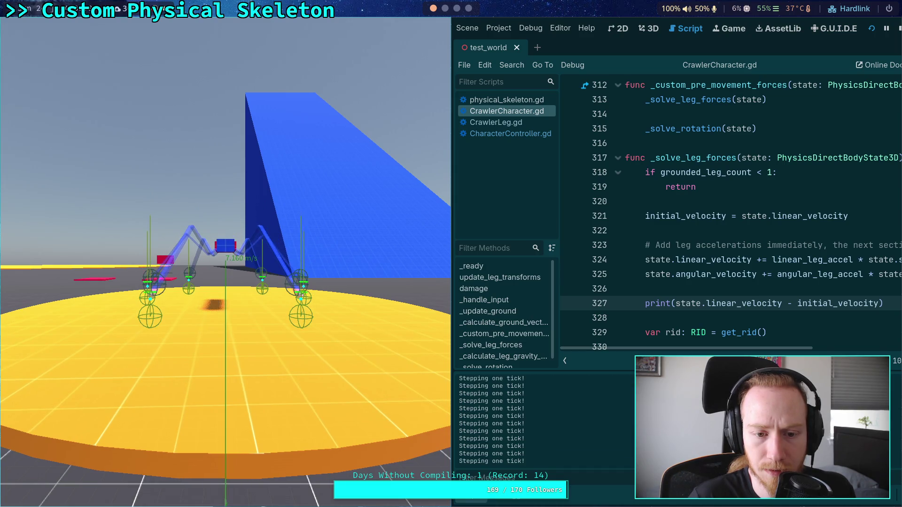
pyautogui.press('space')
pyautogui.press('space')
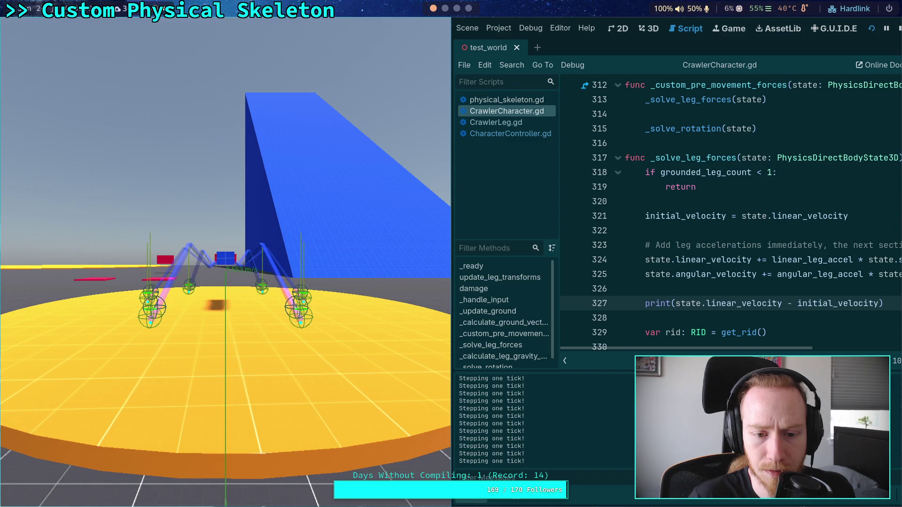
pyautogui.press('space')
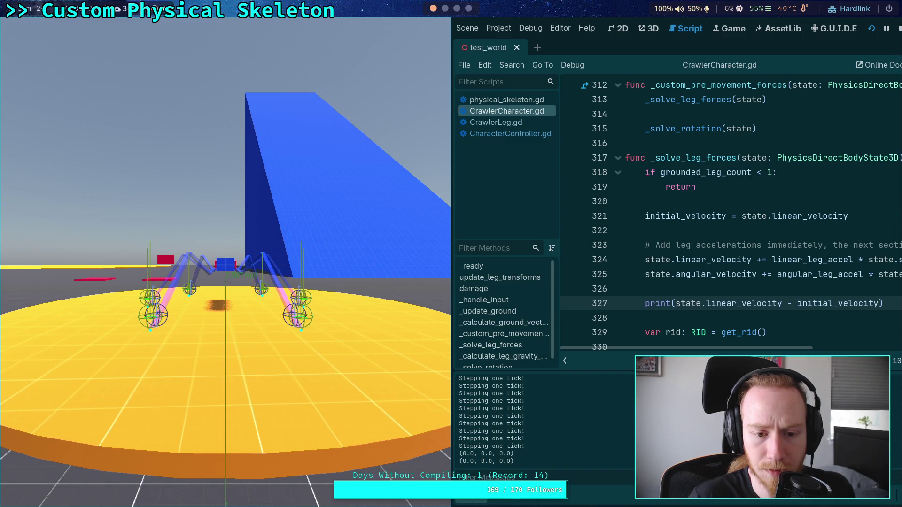
pyautogui.press('space')
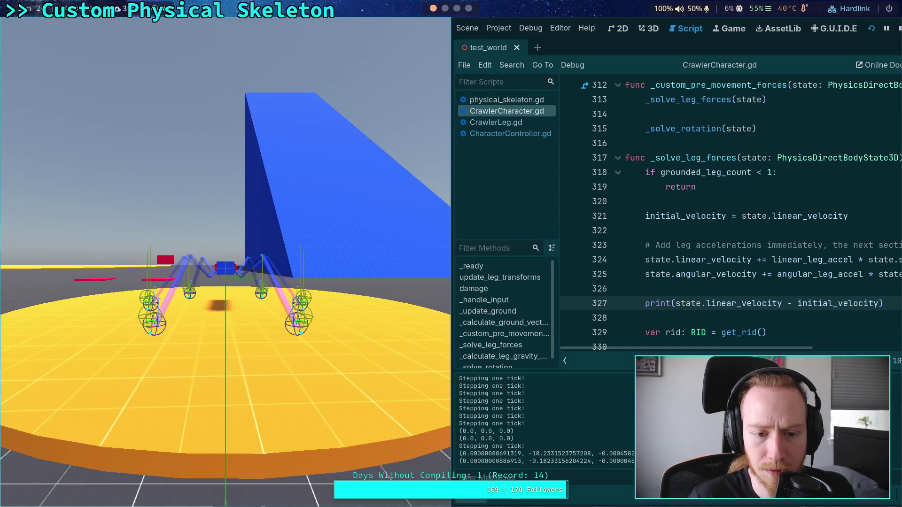
pyautogui.press('space')
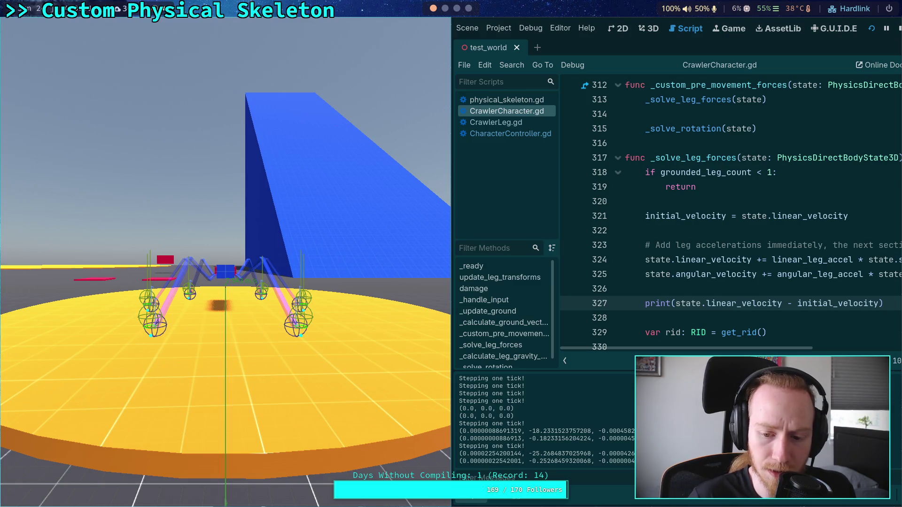
pyautogui.press('.')
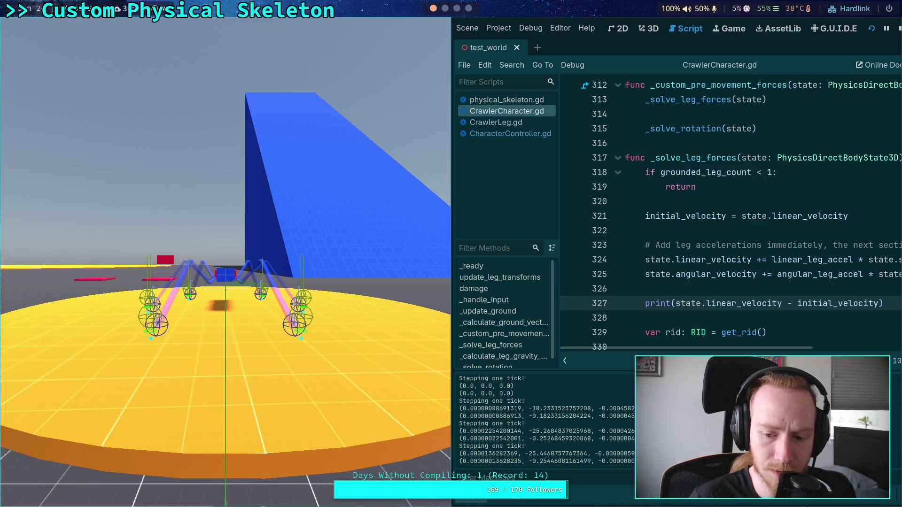
pyautogui.press('.')
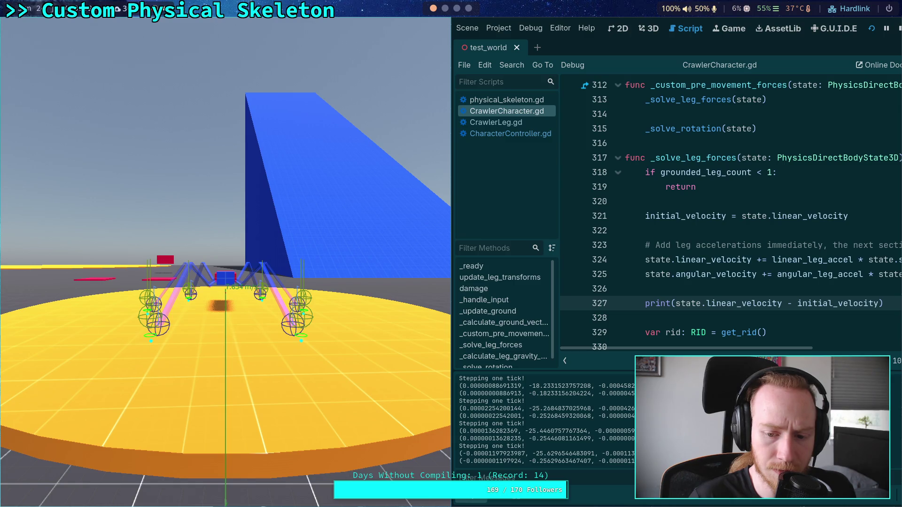
pyautogui.press('.')
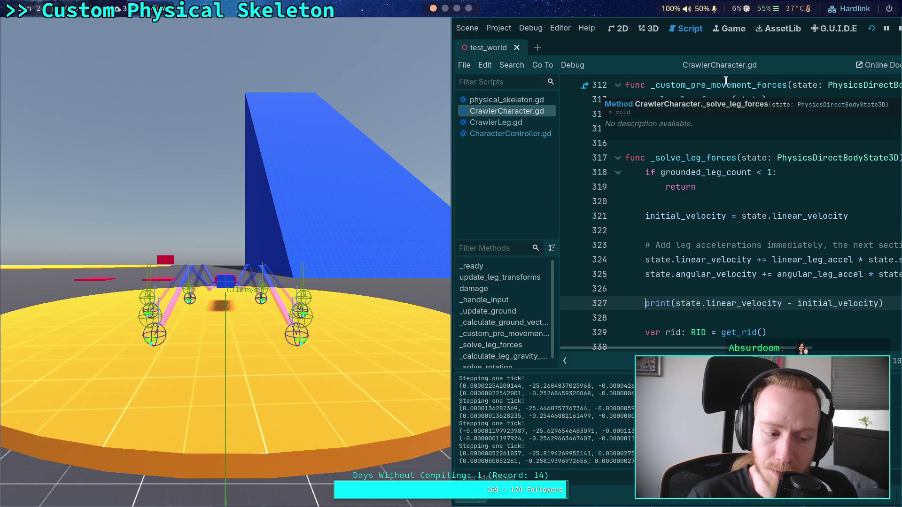
pyautogui.click(897, 31)
# Comment out the velocity print on line 327 again with a leading #.
pyautogui.click(468, 301)
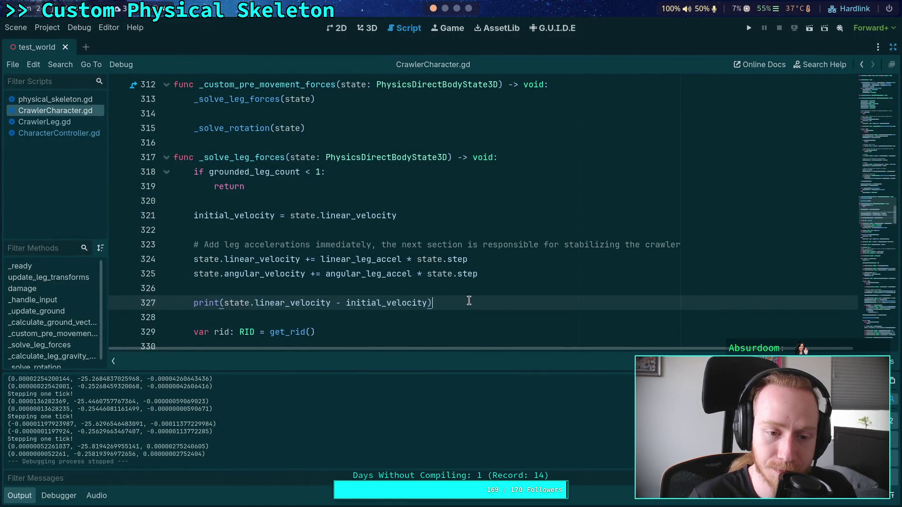
pyautogui.moveTo(468, 301)
pyautogui.mouseDown()
pyautogui.moveTo(470, 292)
pyautogui.moveTo(467, 300)
pyautogui.moveTo(443, 284)
pyautogui.mouseUp()
pyautogui.click(314, 290)
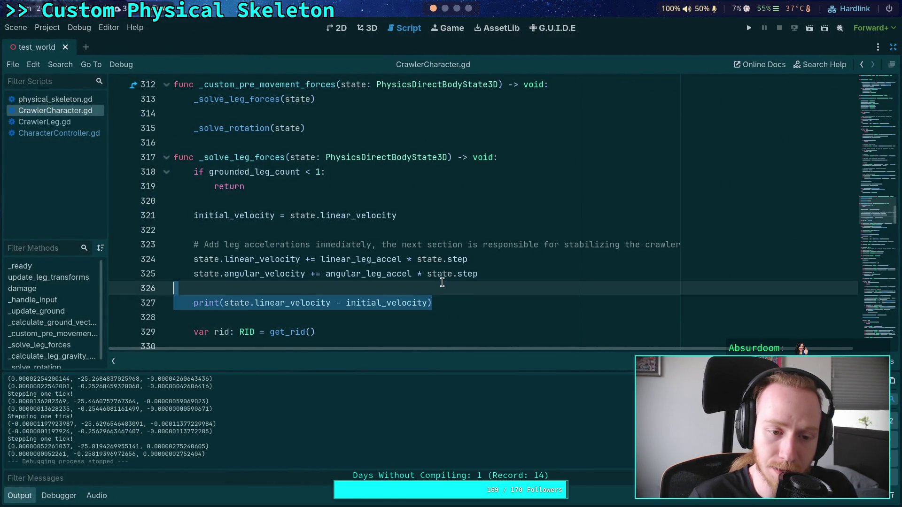
pyautogui.click(195, 303)
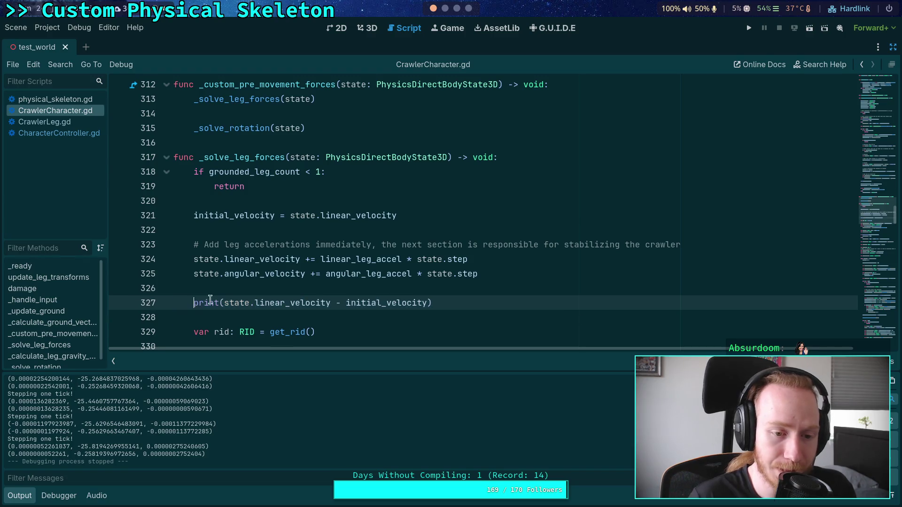
pyautogui.write('#')
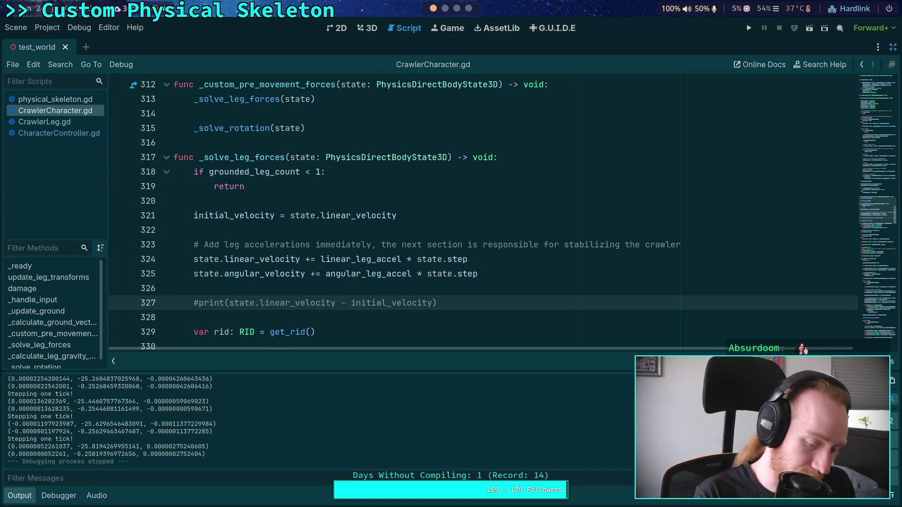
# Insert a line above the print and type the comment '#T TODO: this sec'.
pyautogui.click(413, 288)
pyautogui.press('Return')
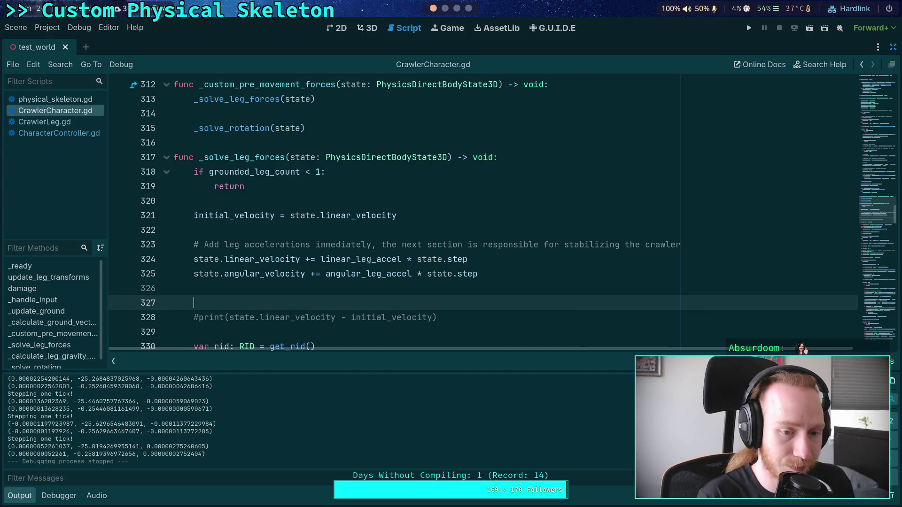
pyautogui.write('3')
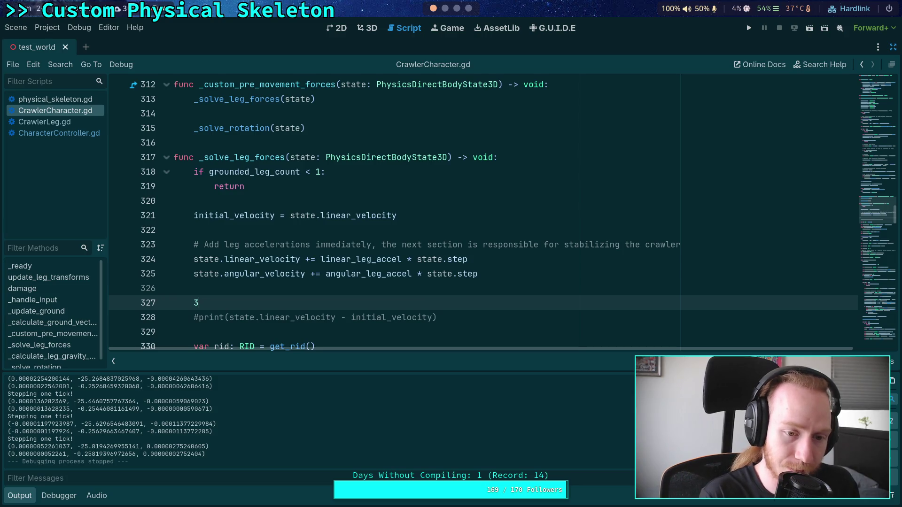
pyautogui.press('BackSpace')
pyautogui.write('#T ')
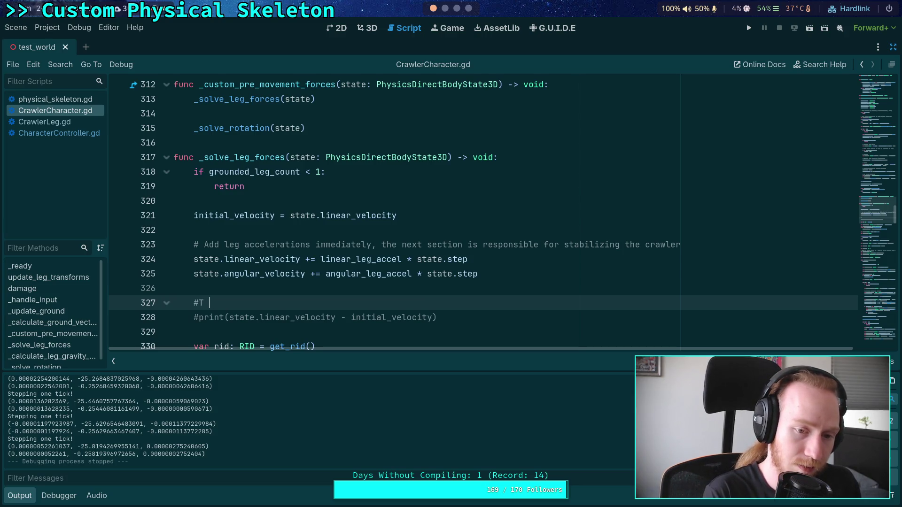
pyautogui.write('TODO: this')
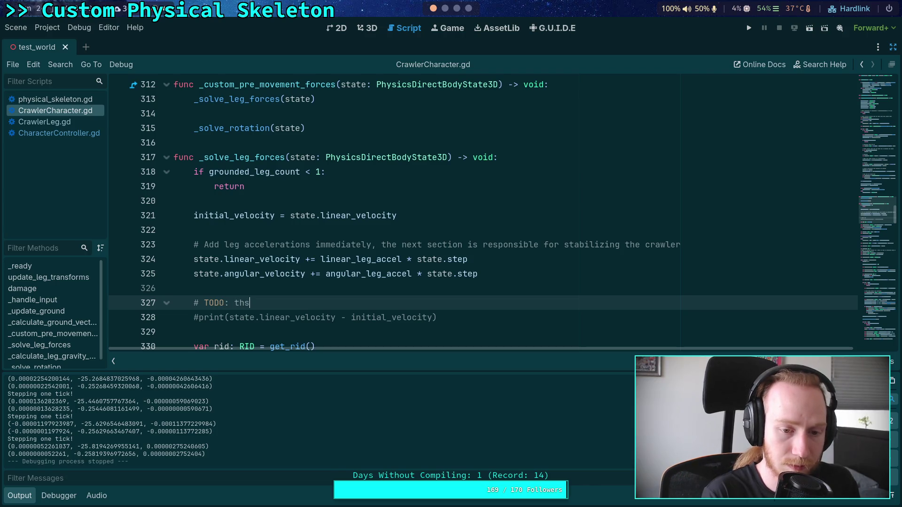